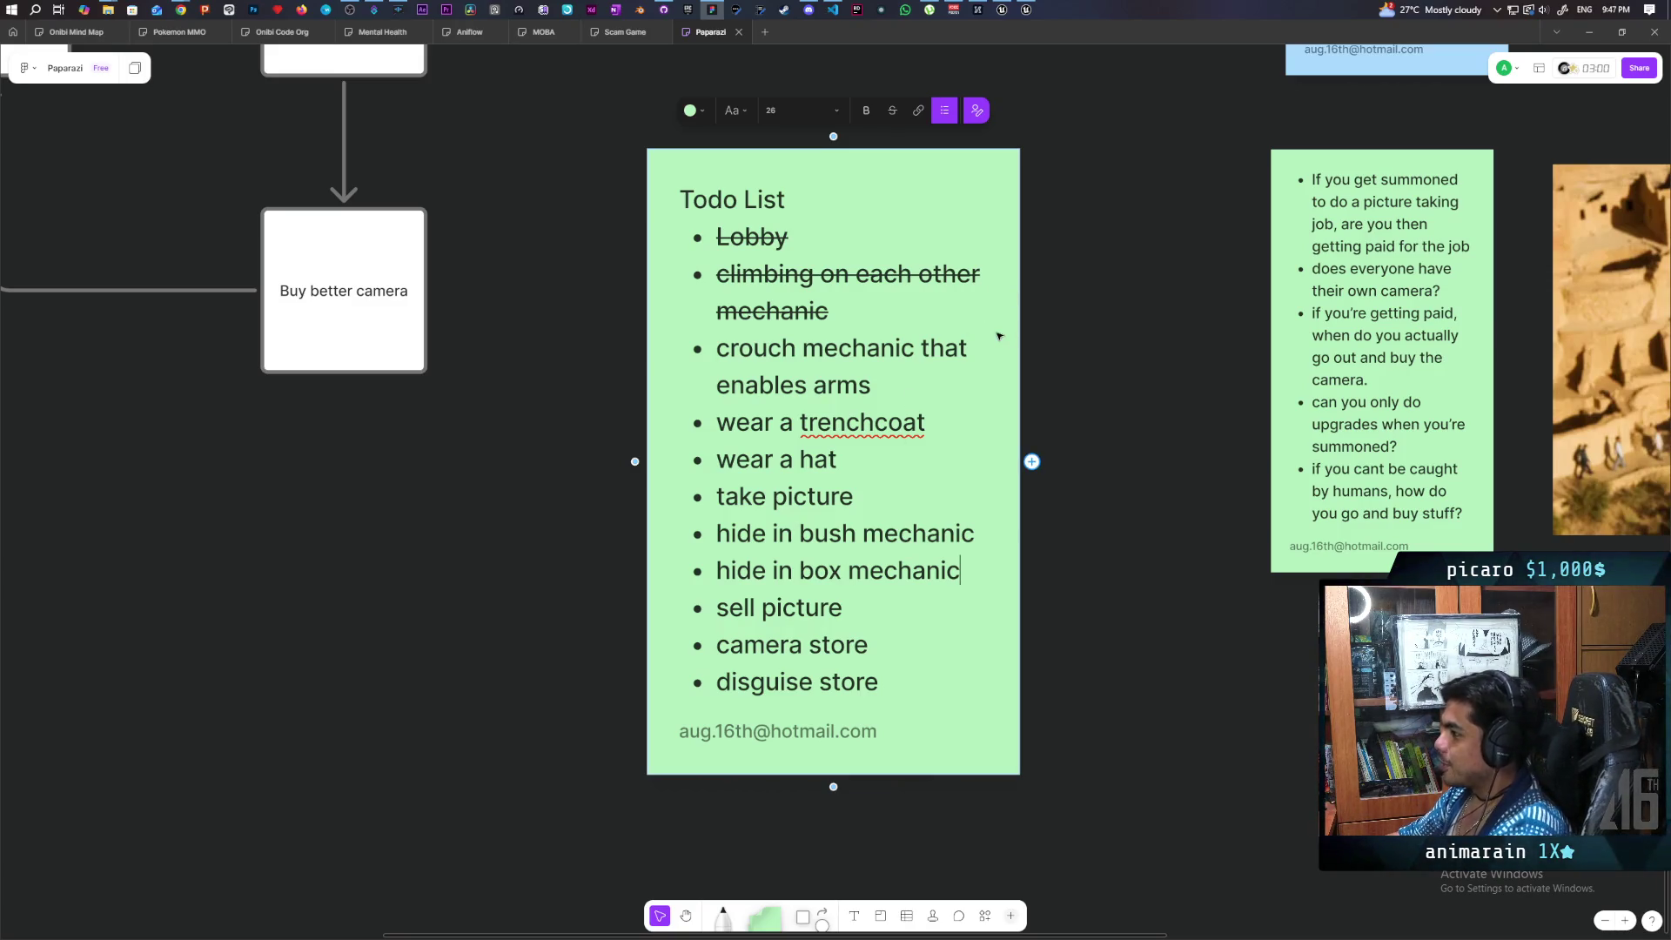
# - Bring Unreal Editor forward, shift its window right, and start the multiplayer Play-in-Editor session
pyautogui.click(1026, 11)
pyautogui.moveTo(805, 126)
pyautogui.mouseDown()
pyautogui.moveTo(1010, 91)
pyautogui.moveTo(968, 92)
pyautogui.mouseUp()
pyautogui.click(818, 124)
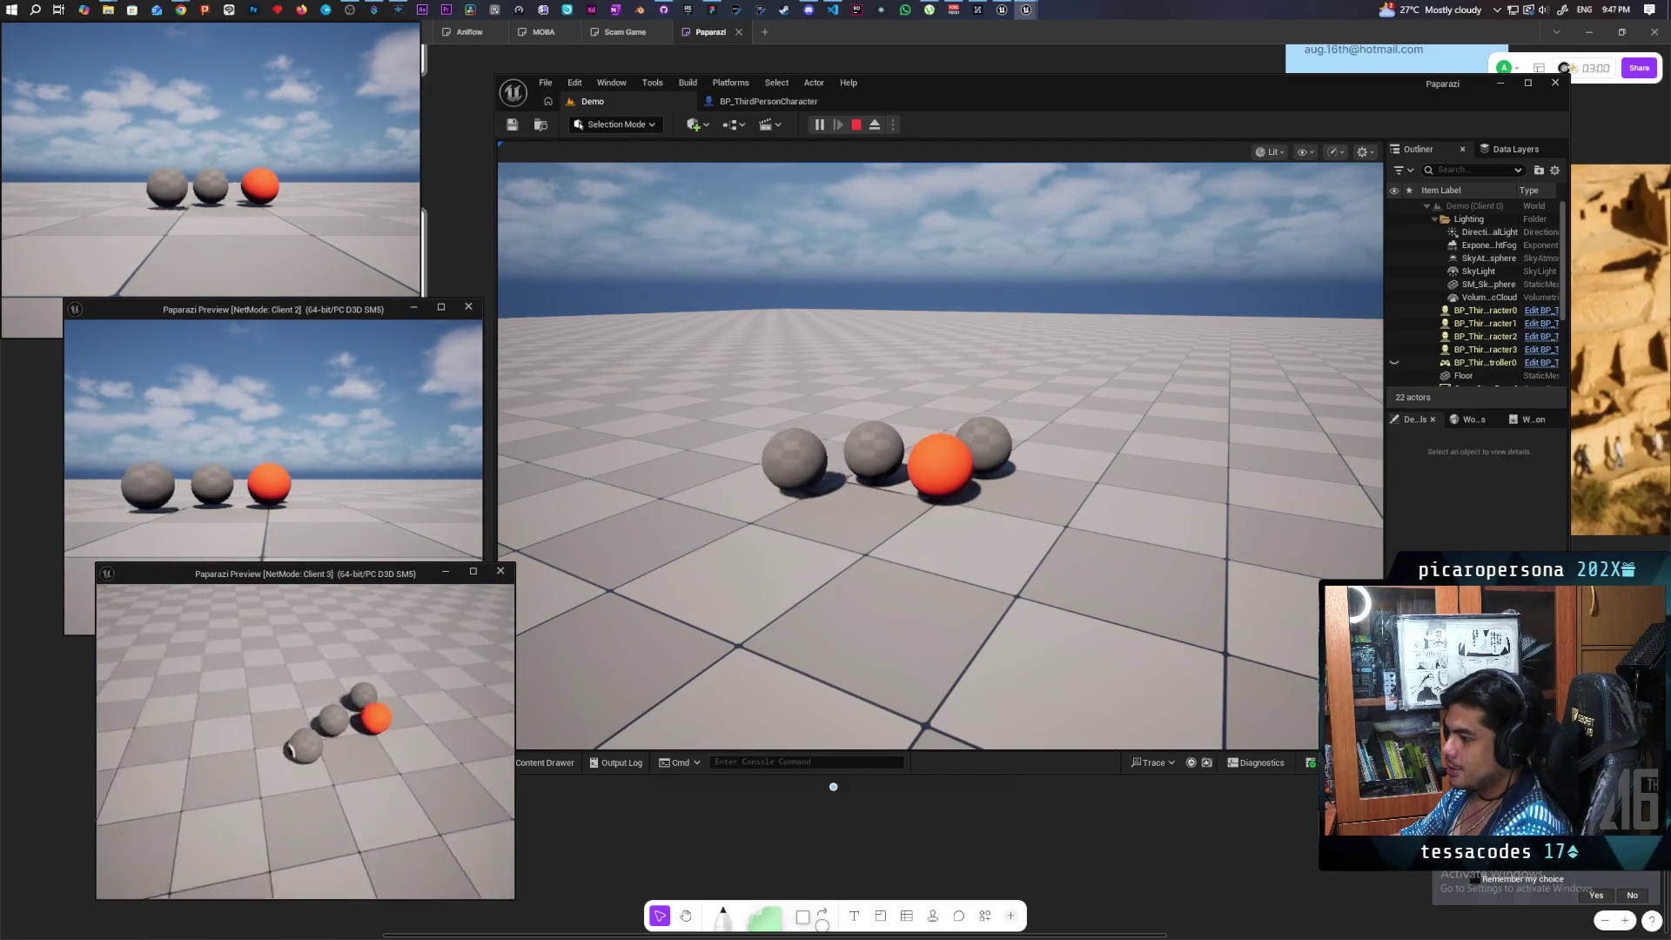
# - Stack the magenta and blue spheres onto the orange sphere across the client windows
pyautogui.click(940, 453)
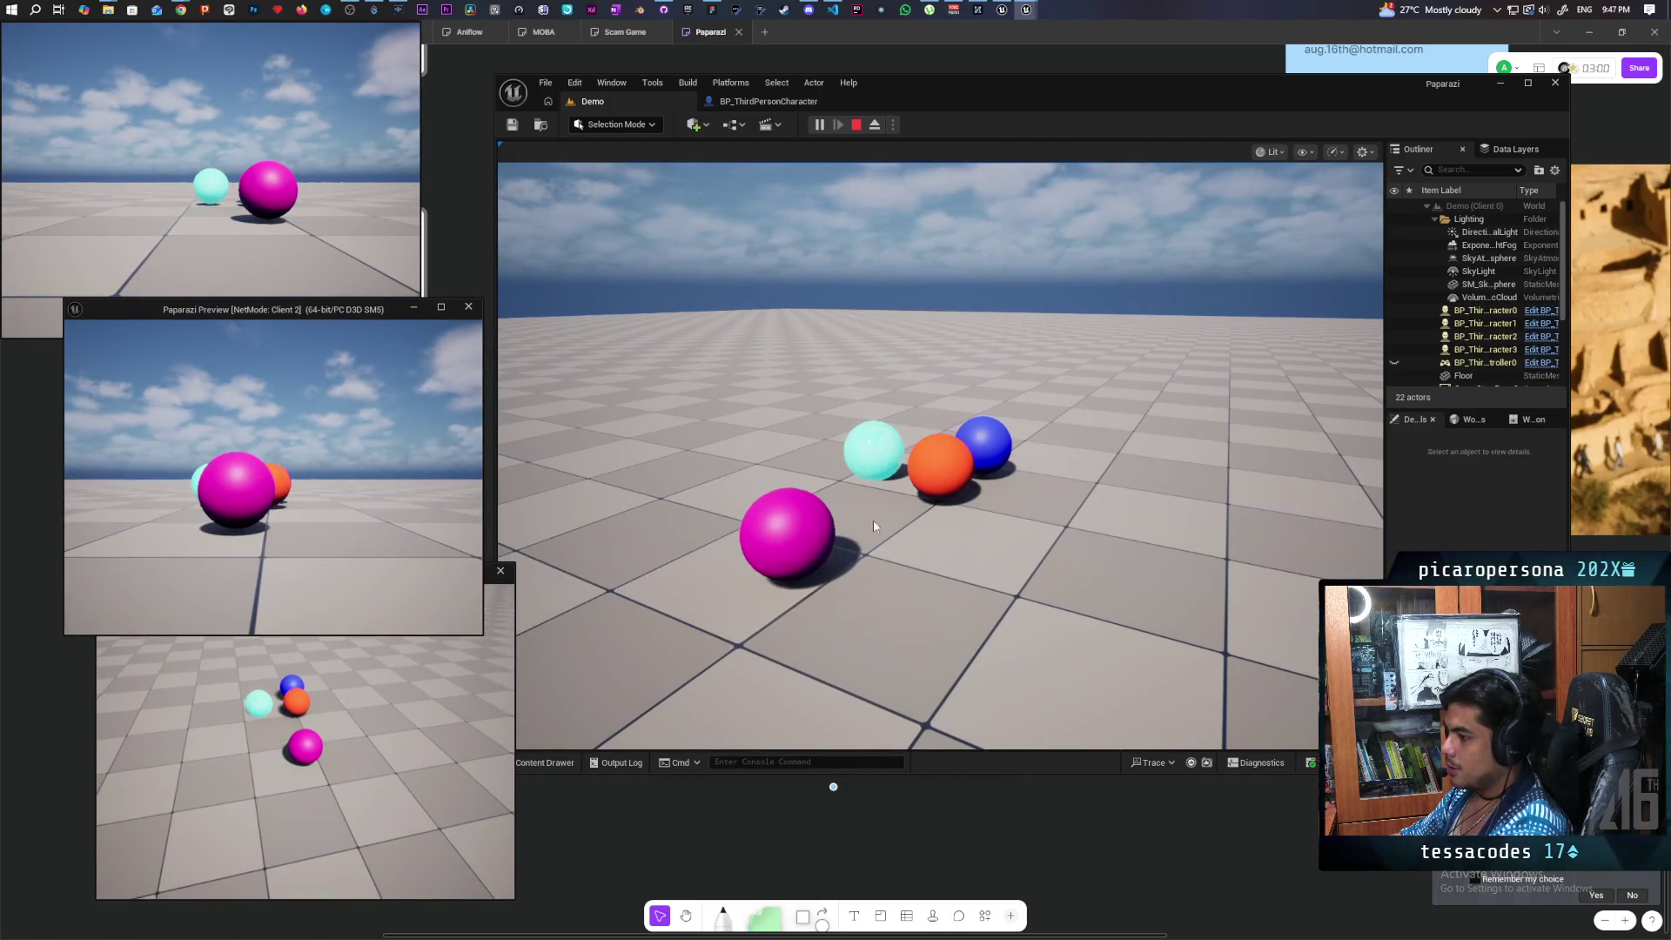
pyautogui.press('s')
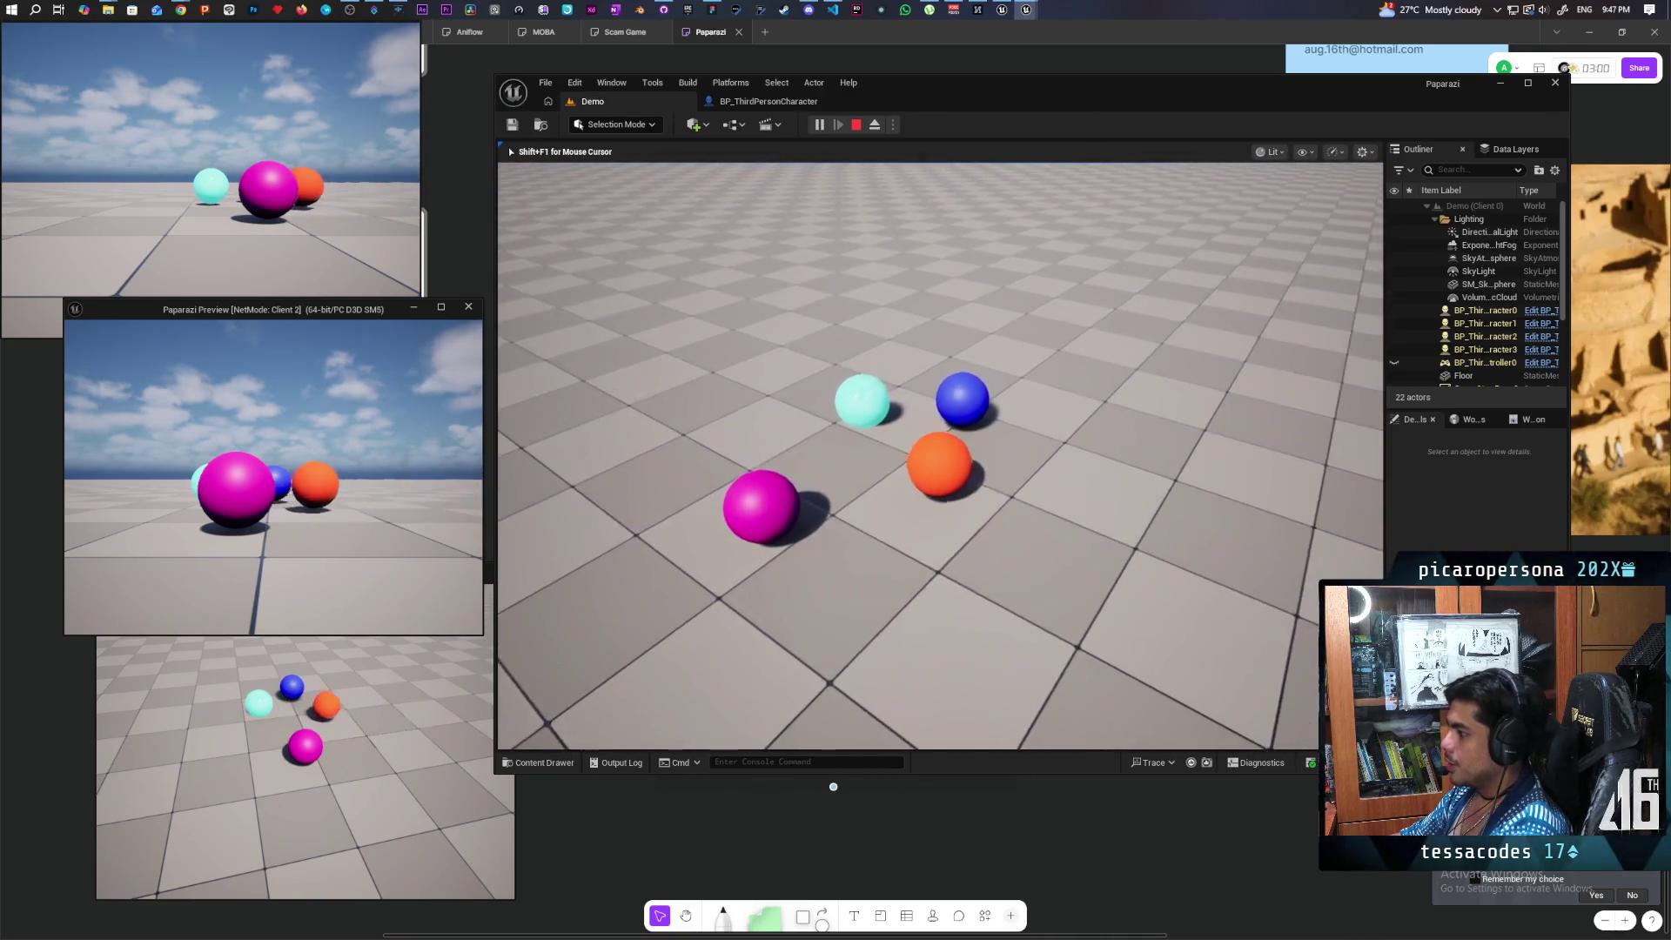
pyautogui.hotkey('alt', 'Tab')
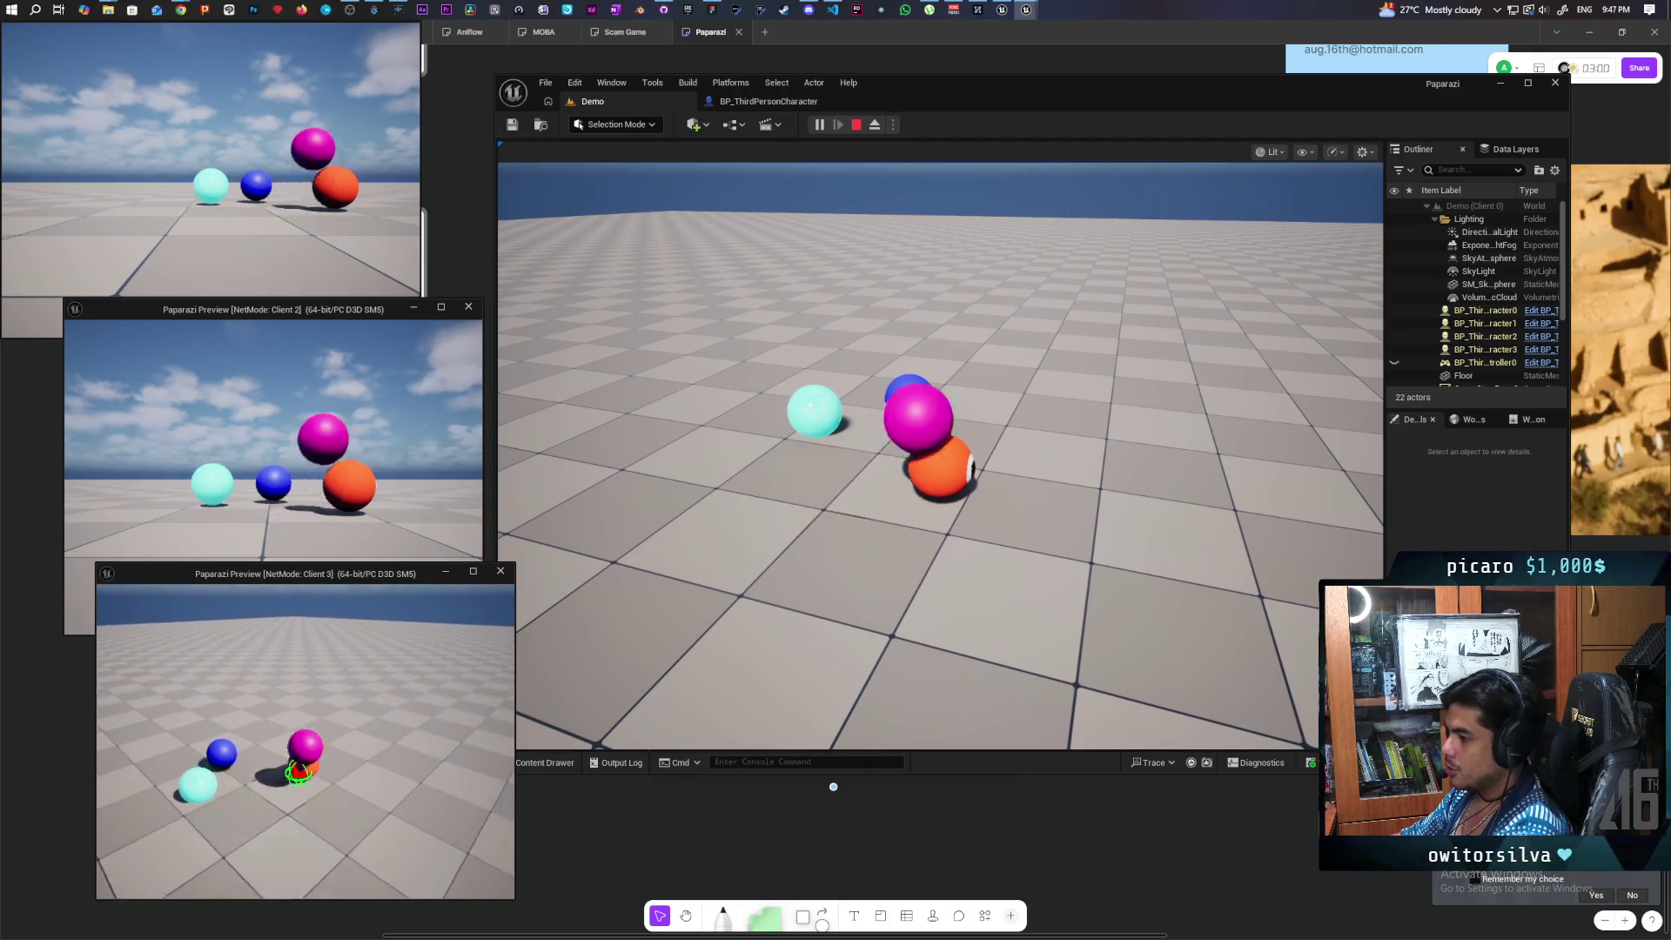
pyautogui.hotkey('alt', 'Tab')
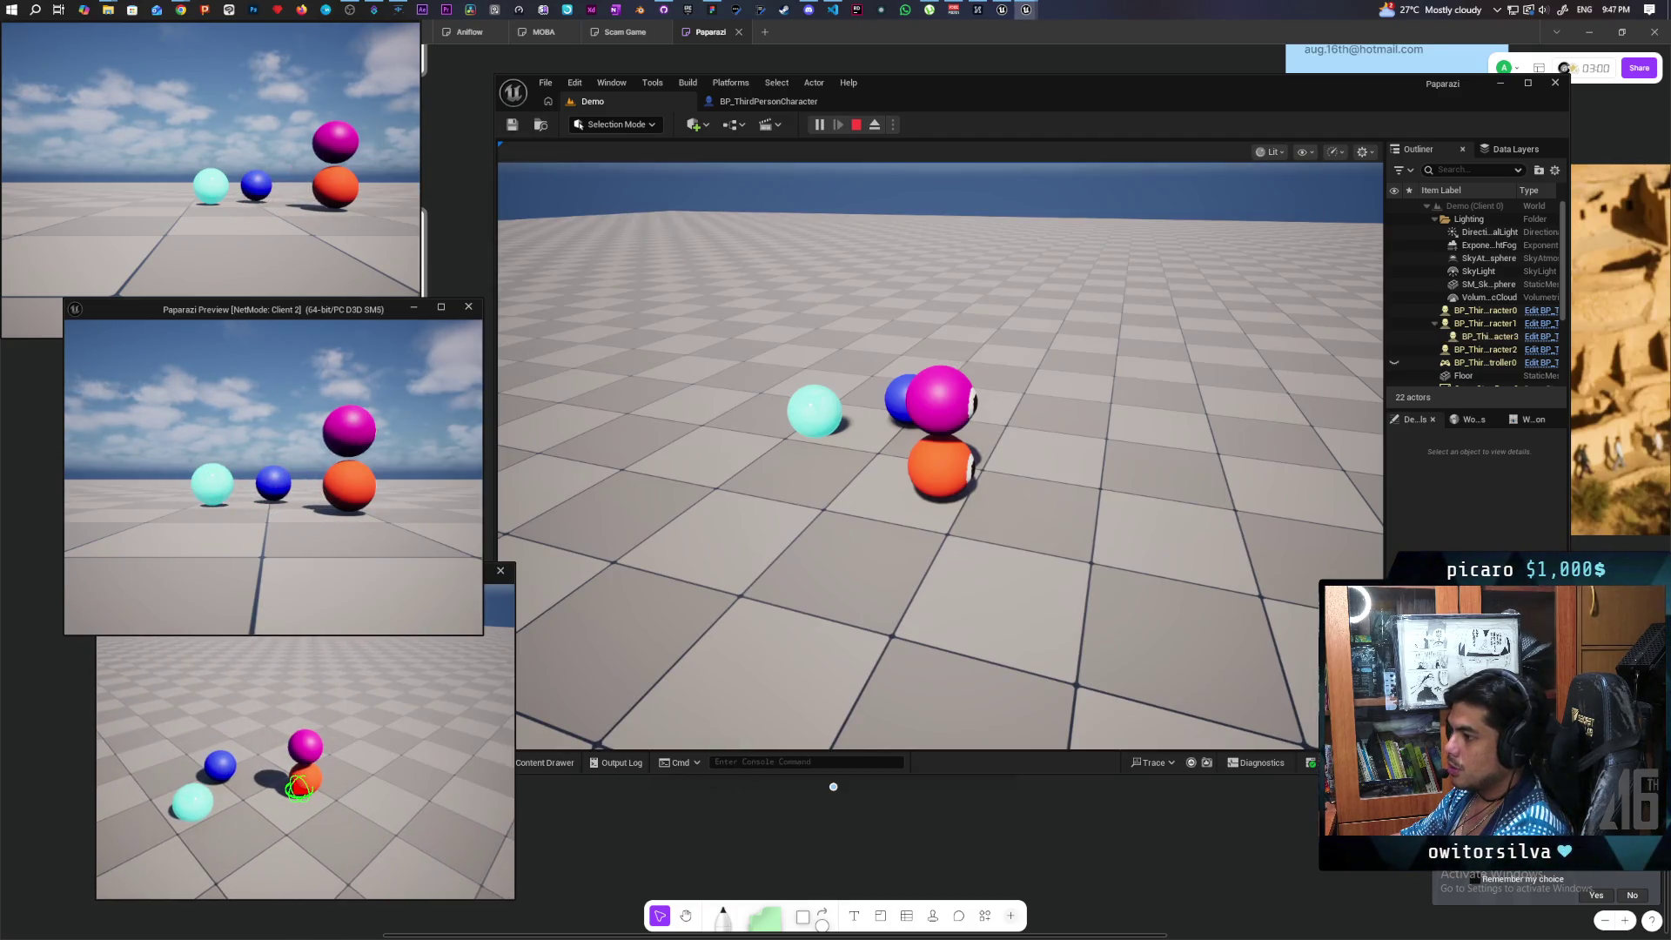
pyautogui.press('a')
pyautogui.press('d')
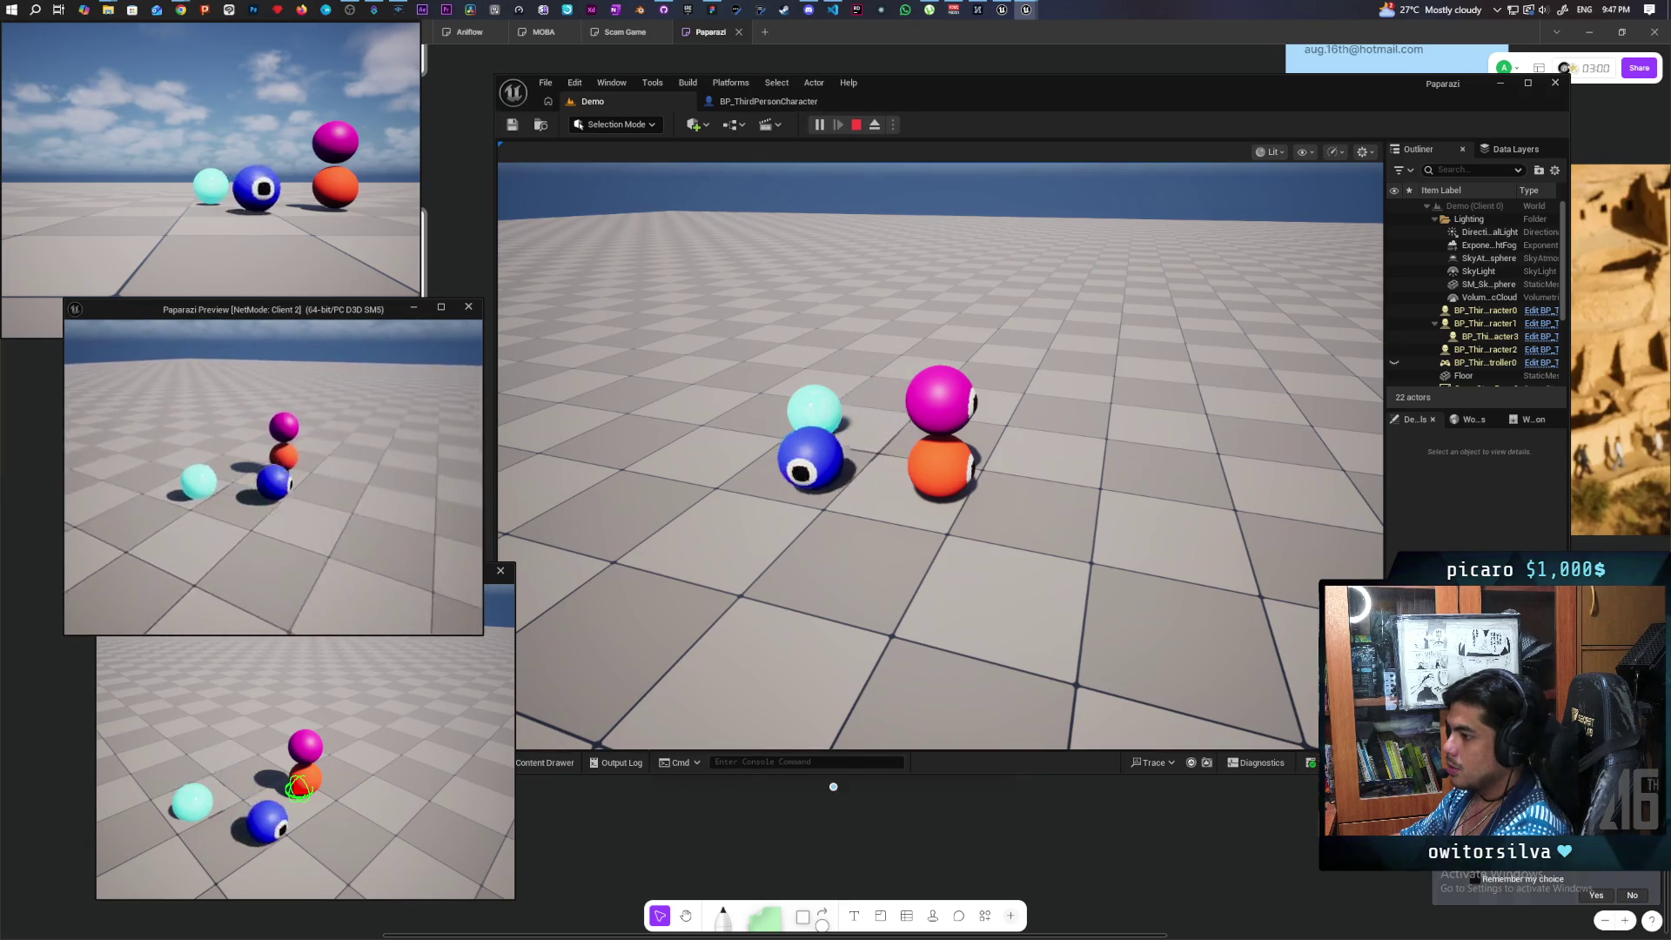
pyautogui.press('space')
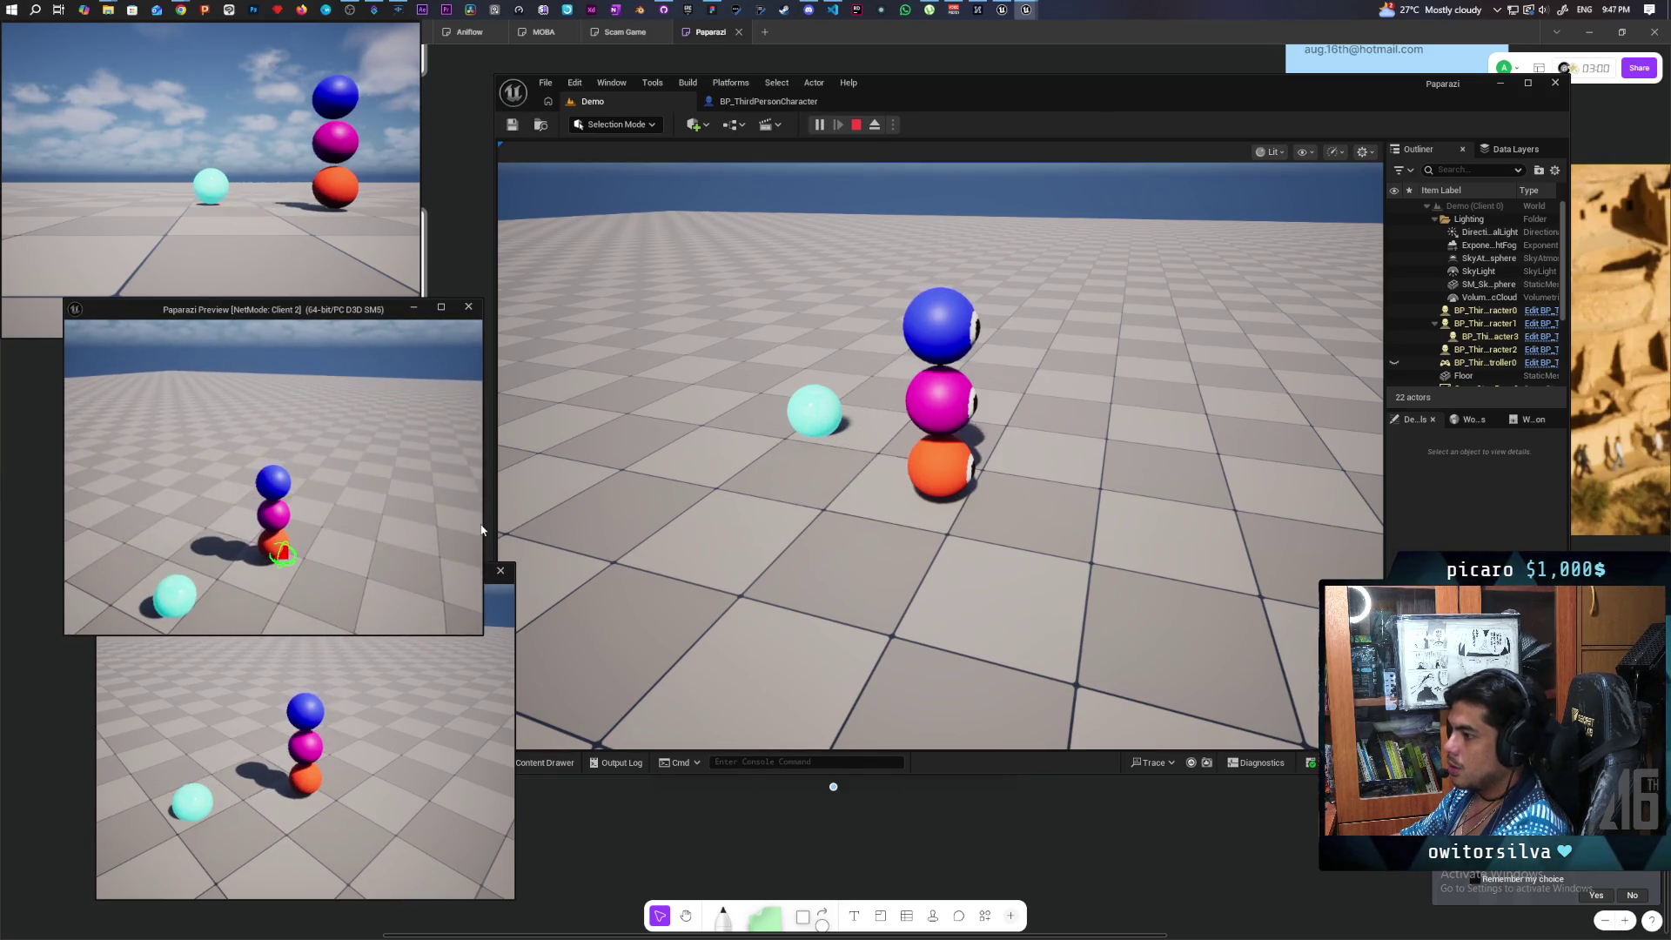
# - Jump the cyan sphere onto the top of the four-sphere tower
pyautogui.hotkey('alt', 'Tab')
pyautogui.click(325, 226)
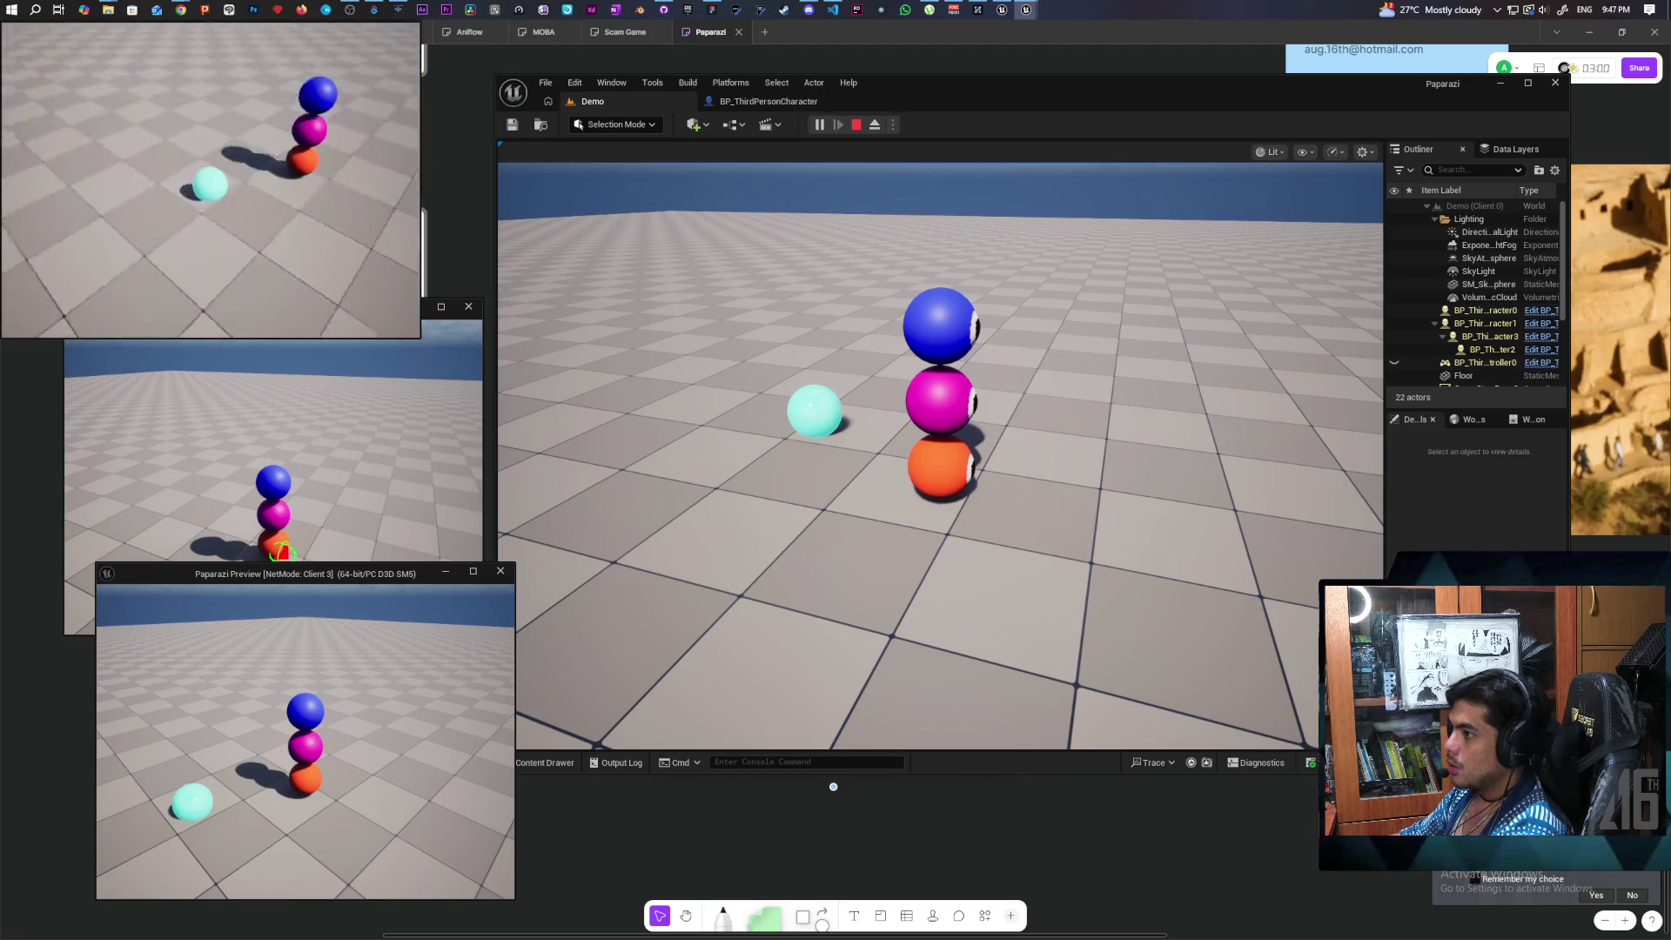
pyautogui.press('w')
pyautogui.press('space')
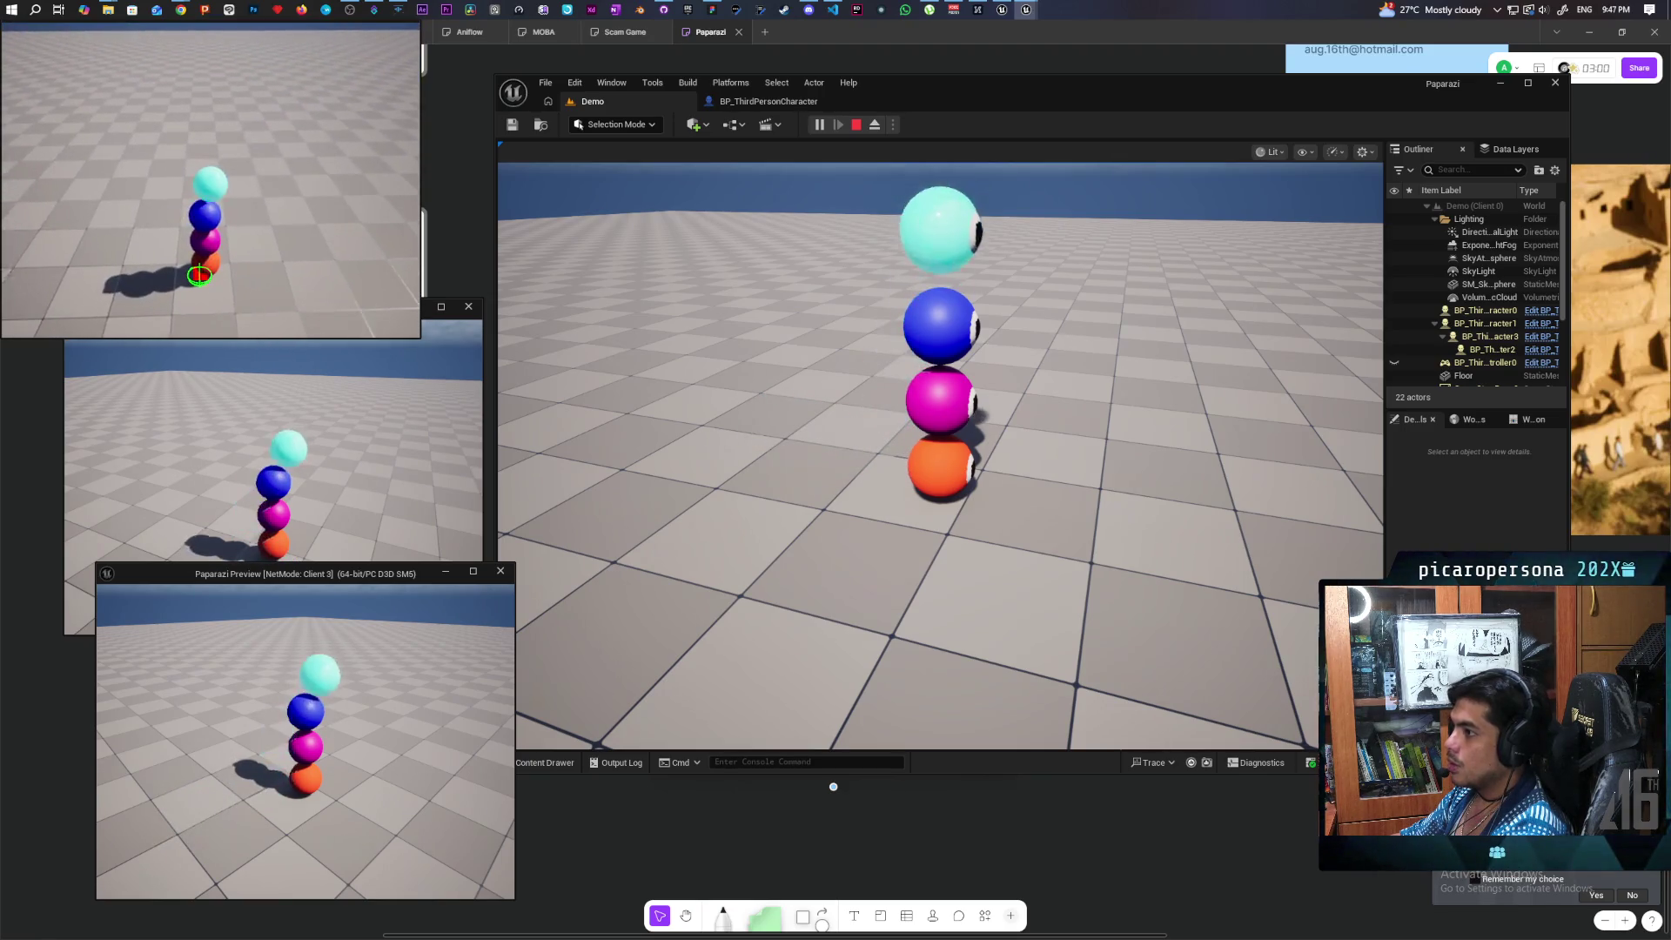
pyautogui.click(733, 253)
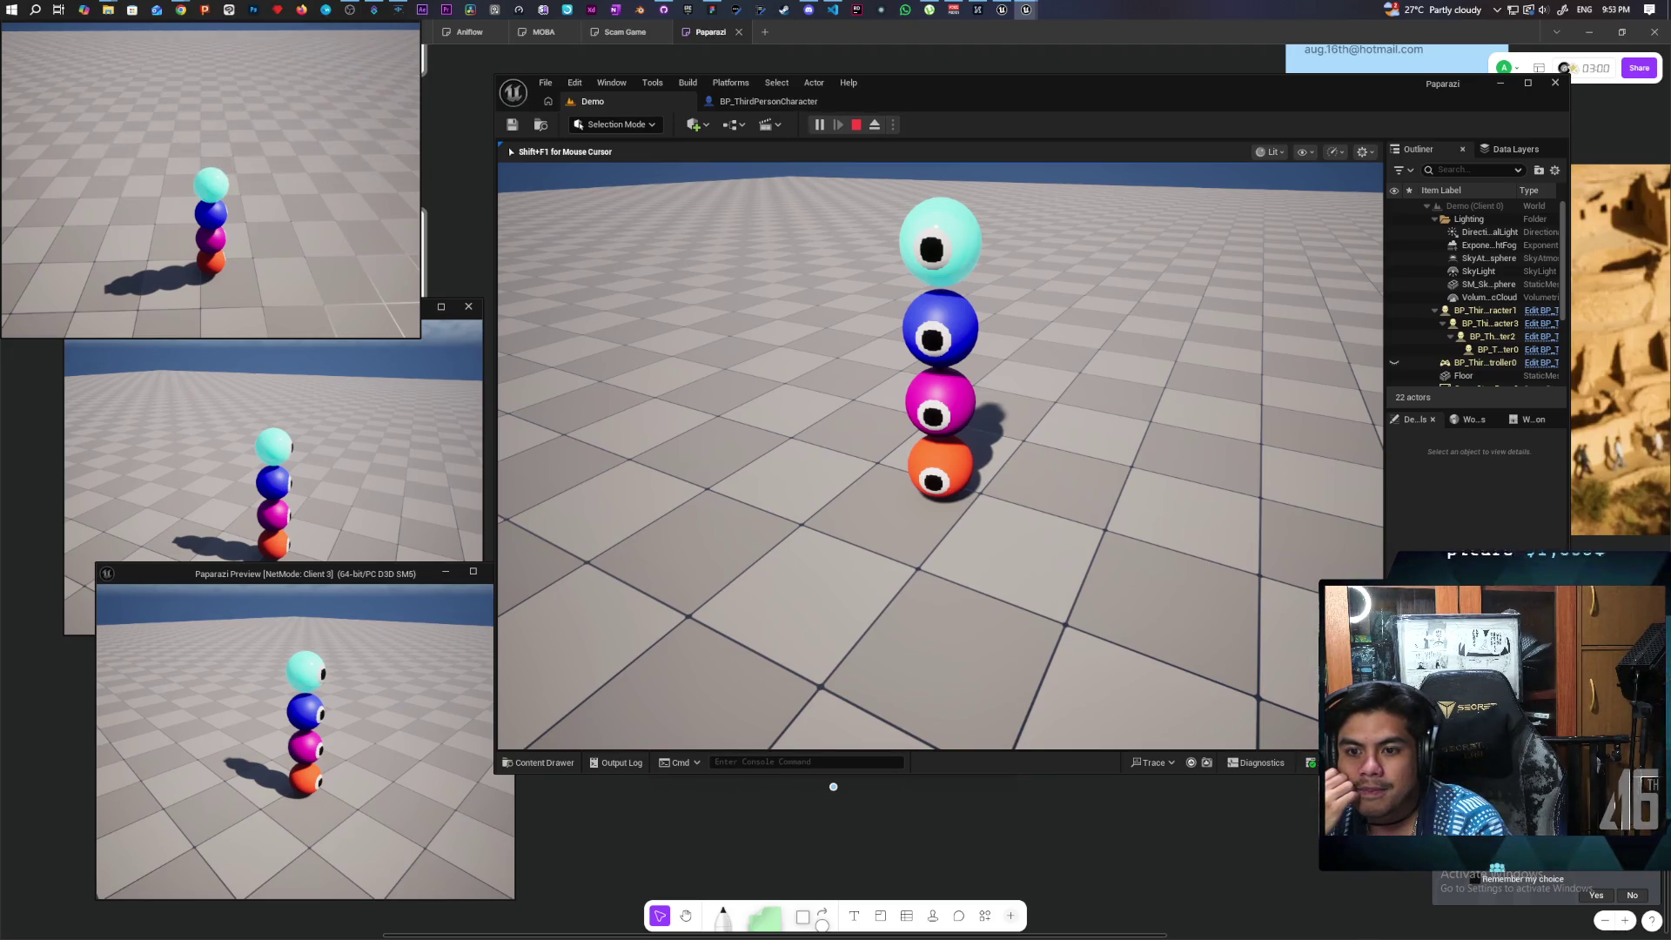
# - Stop the multiplayer Play-in-Editor session with Esc
pyautogui.moveTo(508, 148)
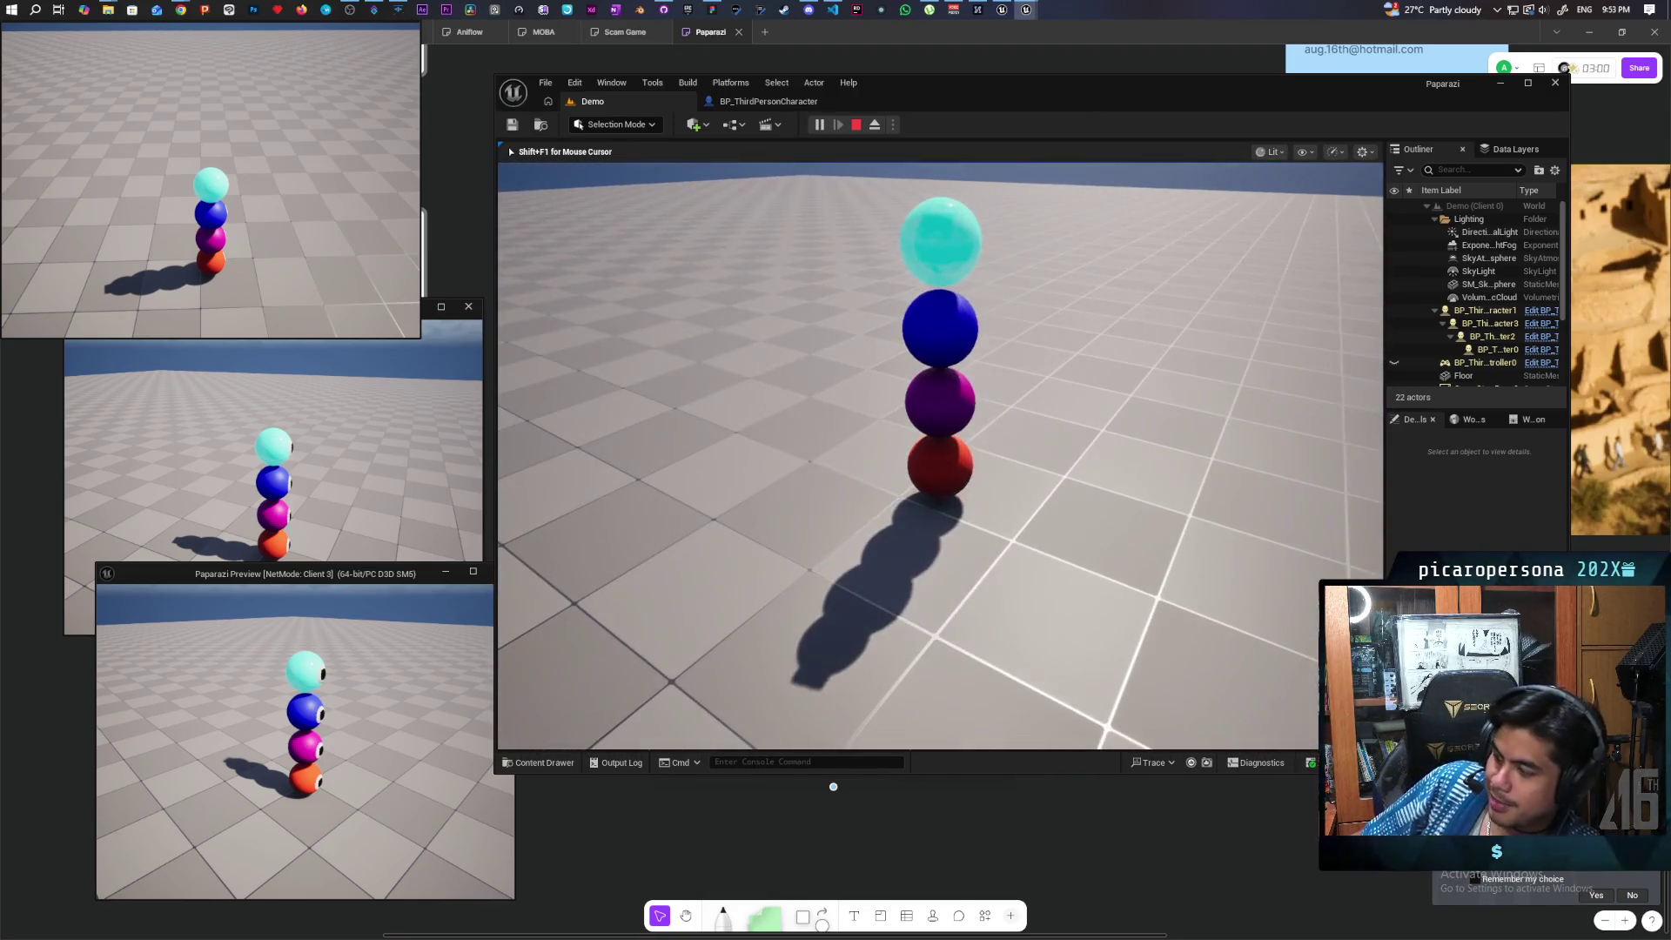
pyautogui.press('Escape')
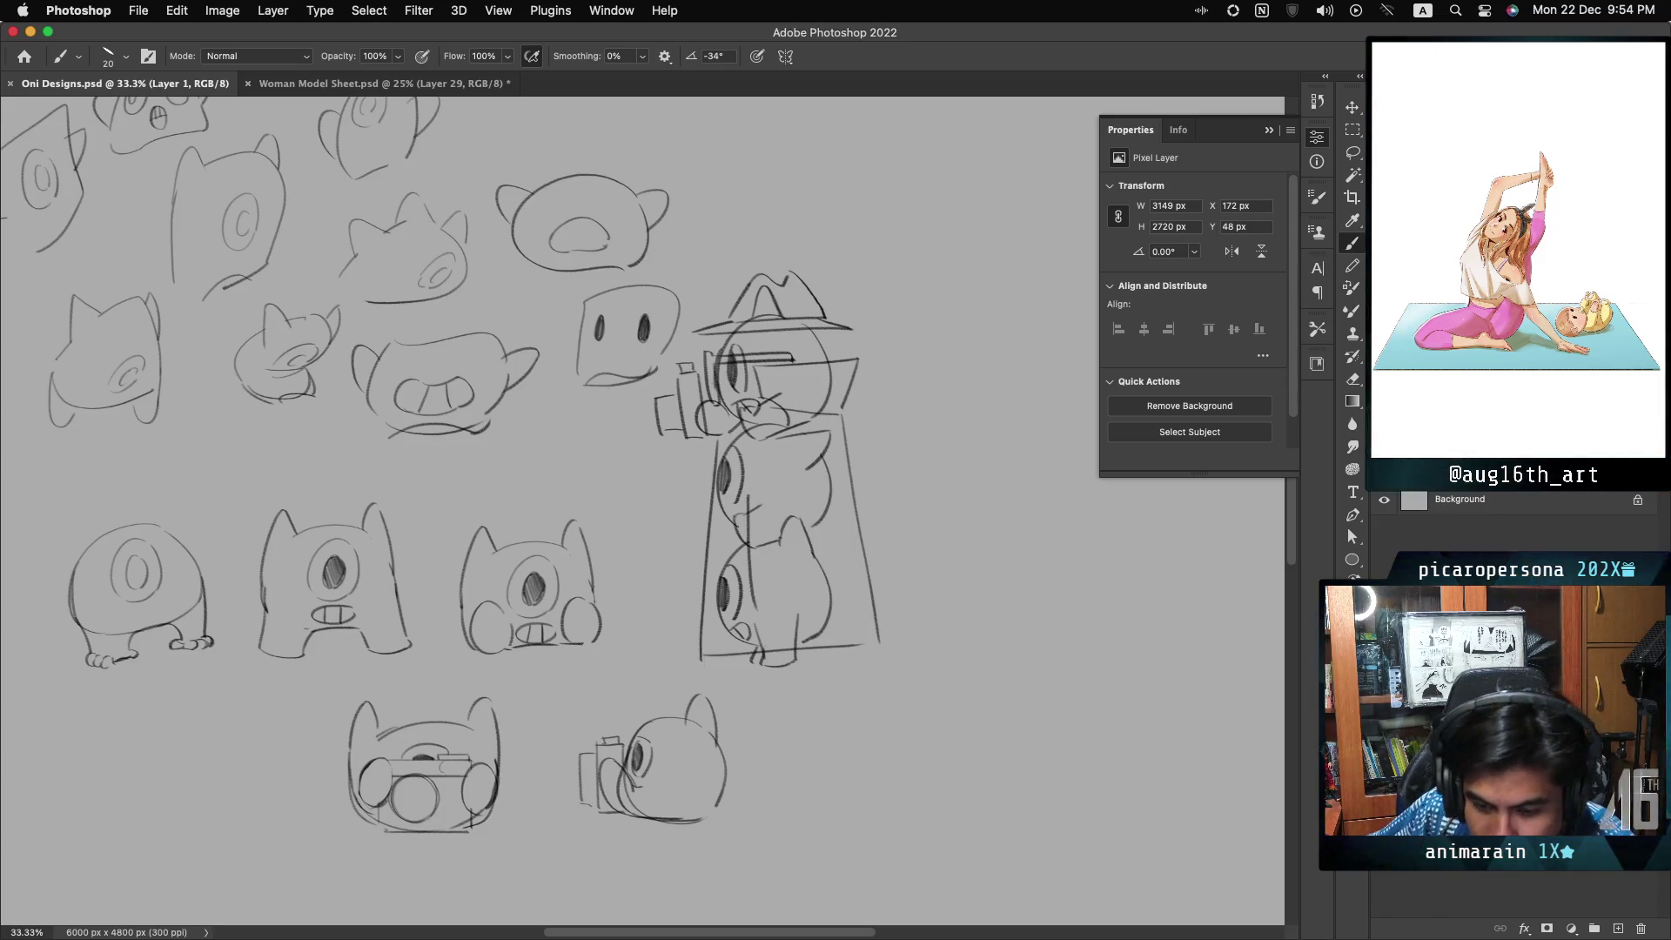
pyautogui.scroll(3, 644, 740)
pyautogui.hscroll(-5, 540, 514)
pyautogui.scroll(3, 540, 513)
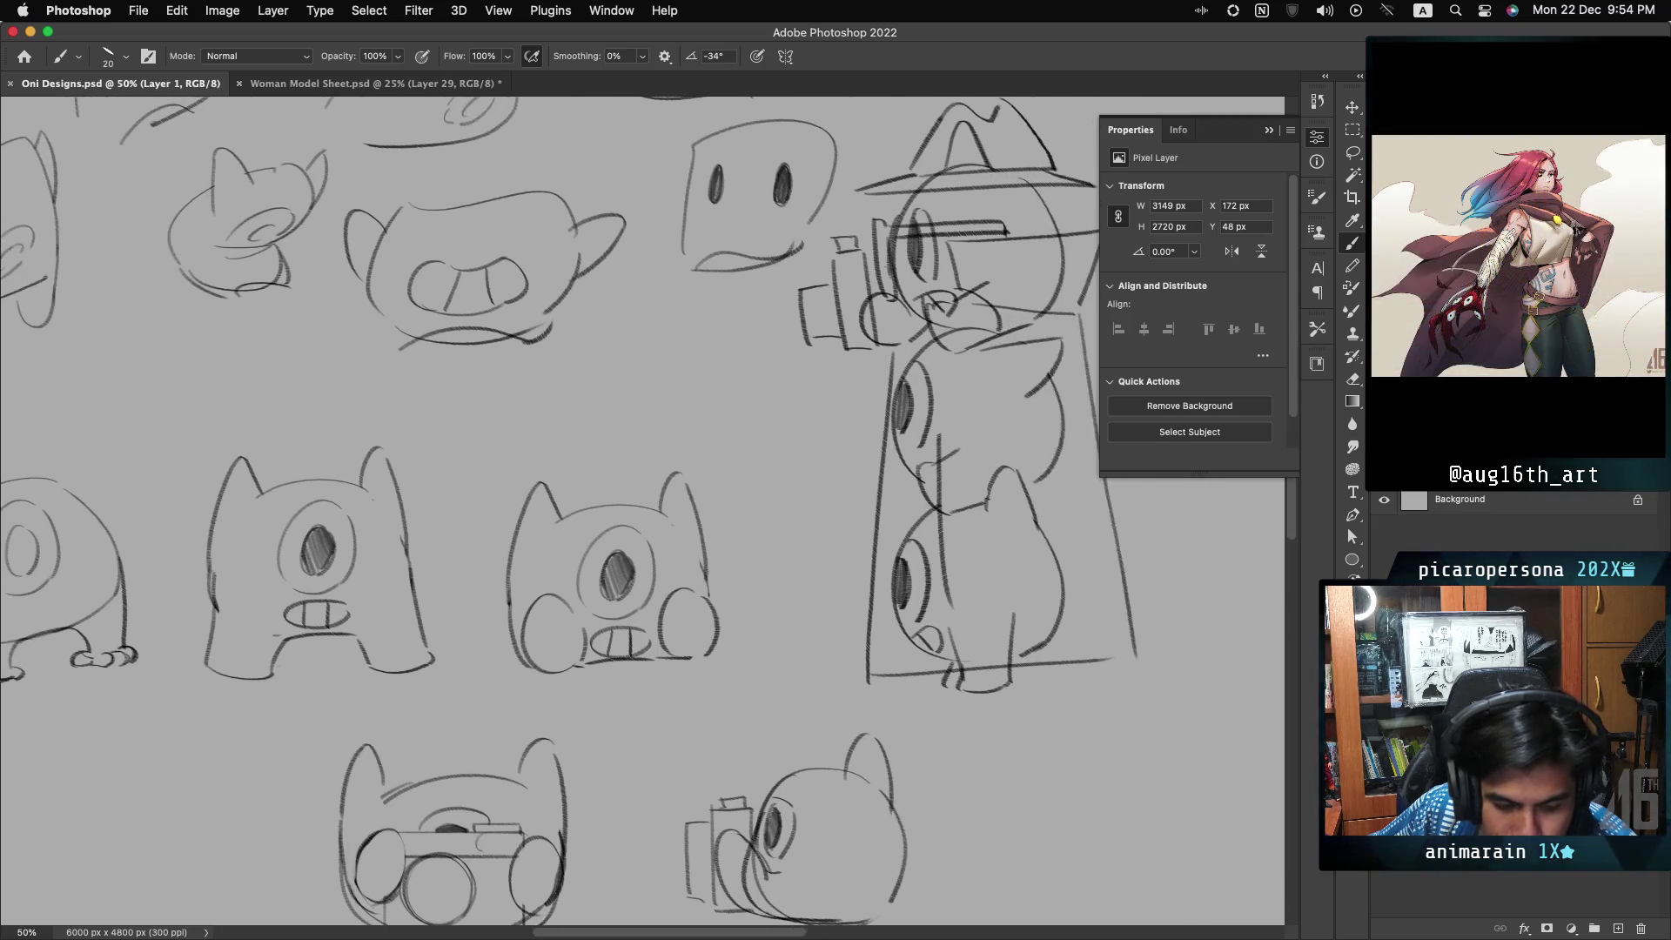
pyautogui.scroll(-3, 768, 625)
pyautogui.hscroll(3, 769, 624)
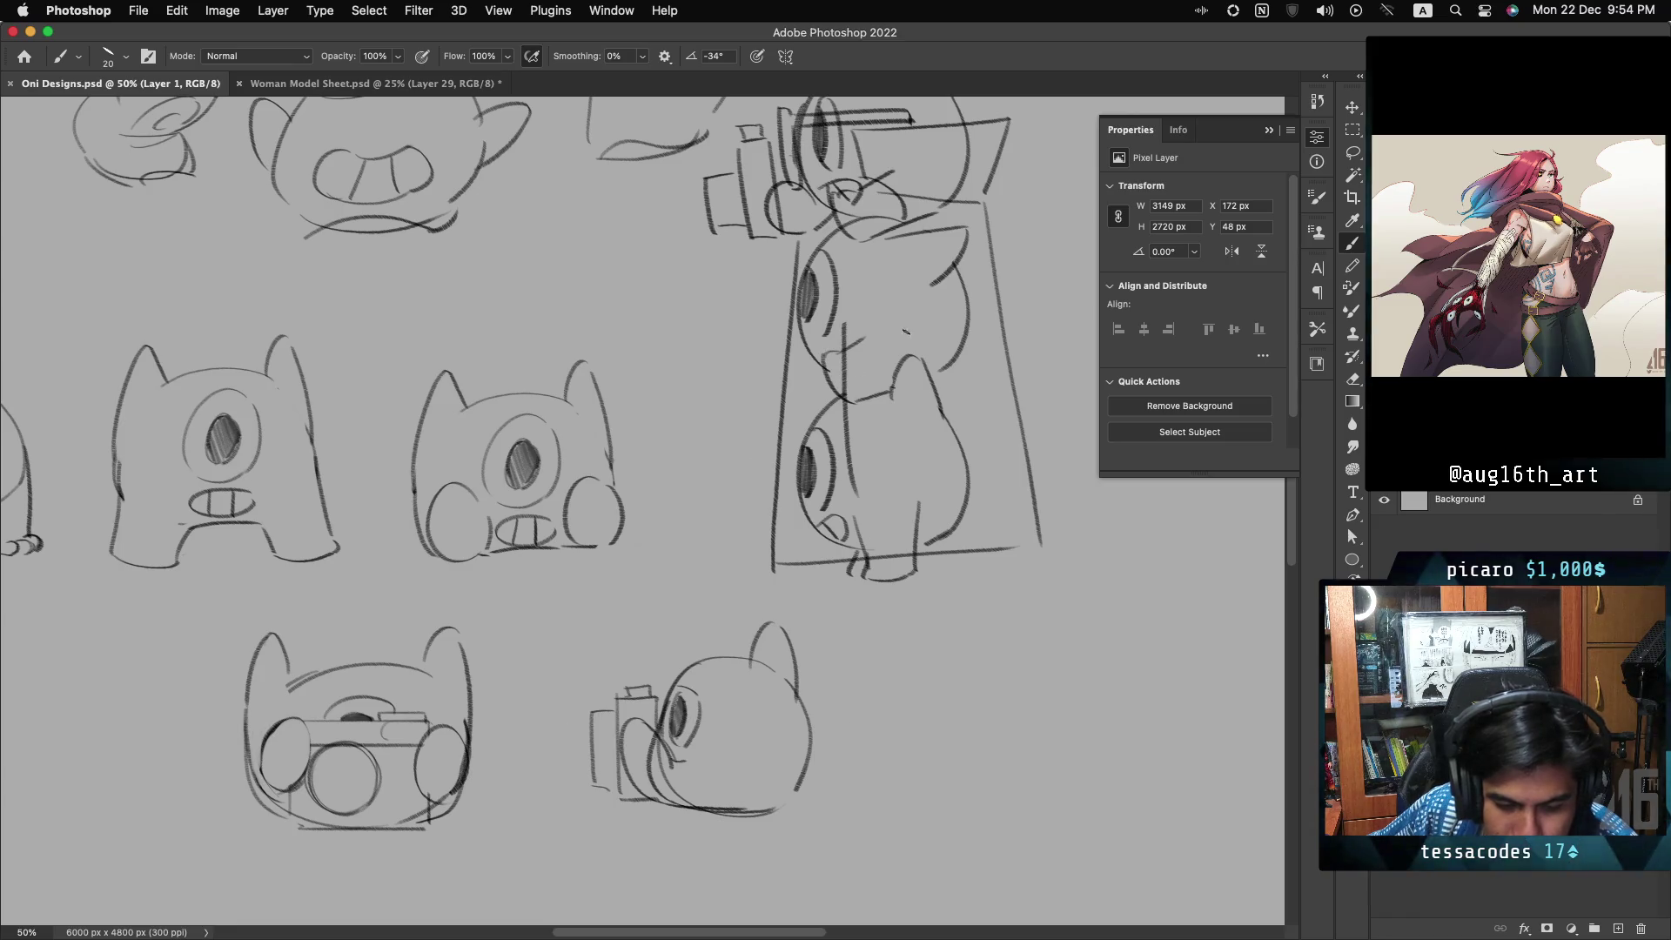
pyautogui.scroll(3, 923, 469)
pyautogui.hscroll(-2, 923, 469)
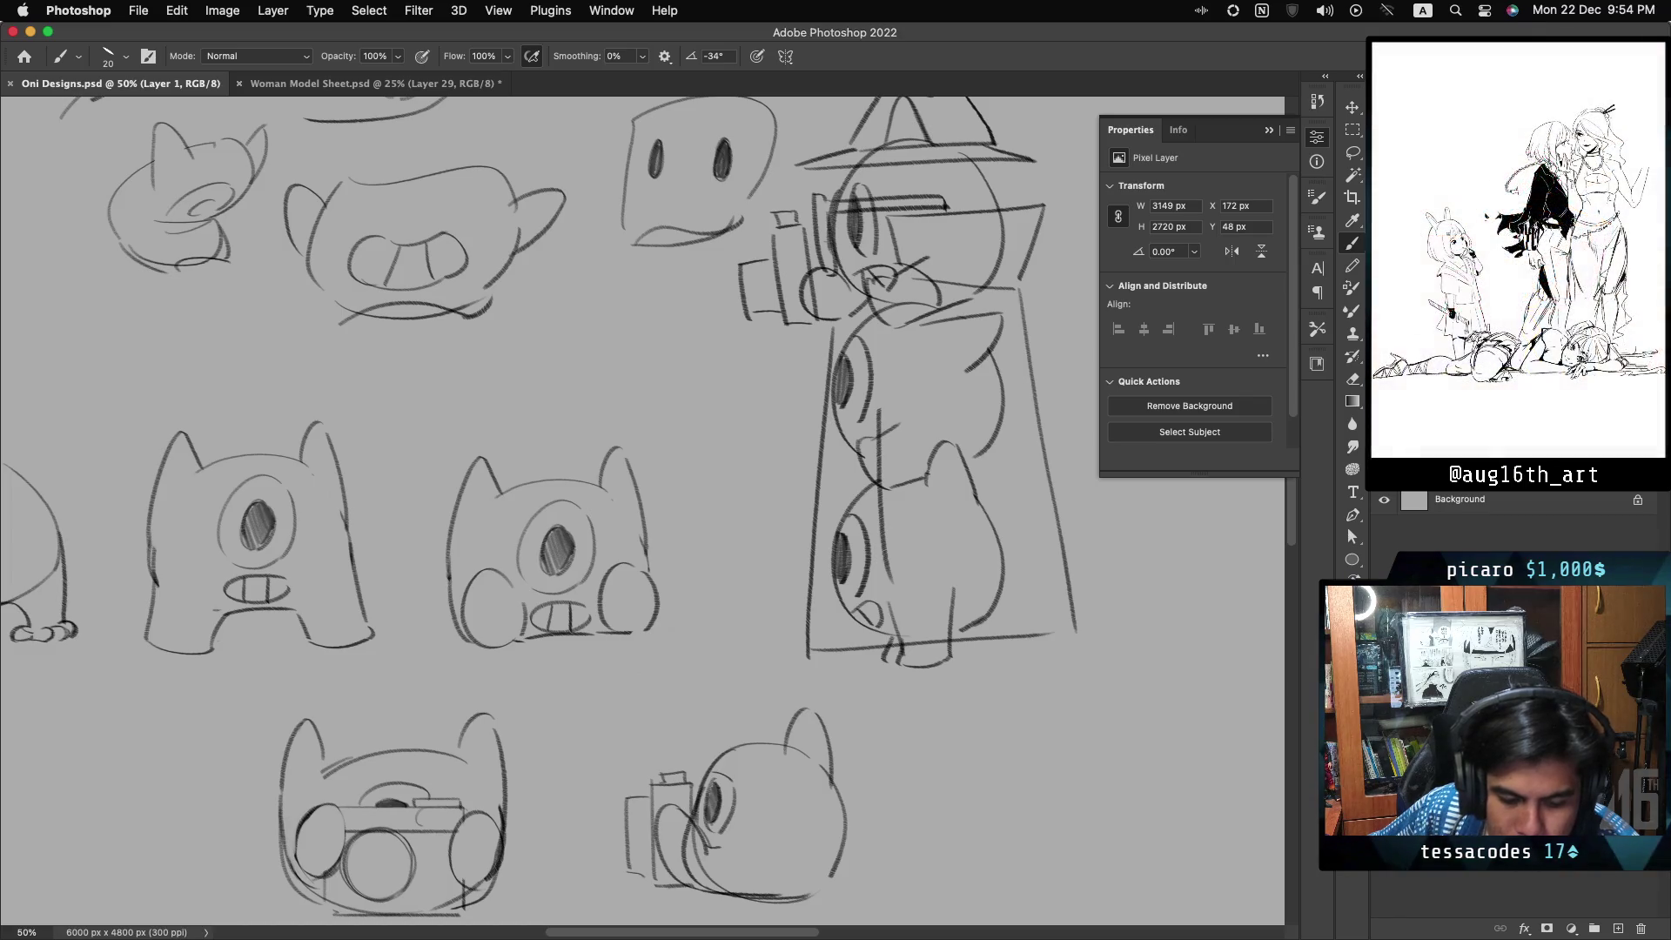
pyautogui.scroll(-1, 685, 507)
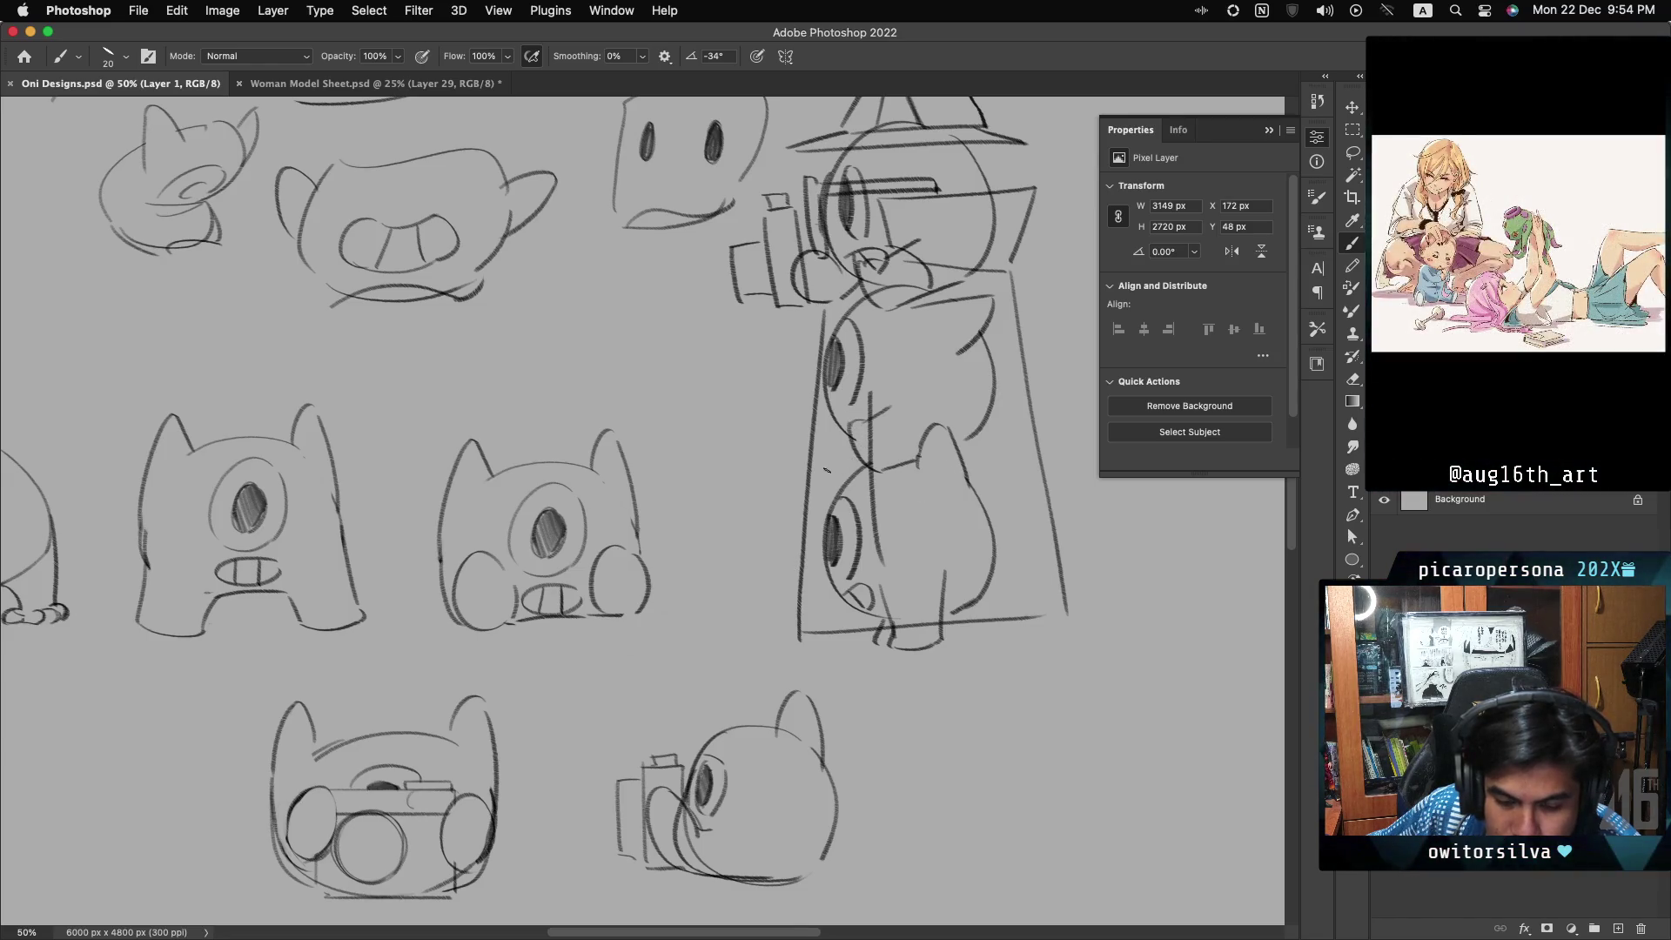
pyautogui.hscroll(-5, 306, 541)
pyautogui.scroll(-2, 306, 541)
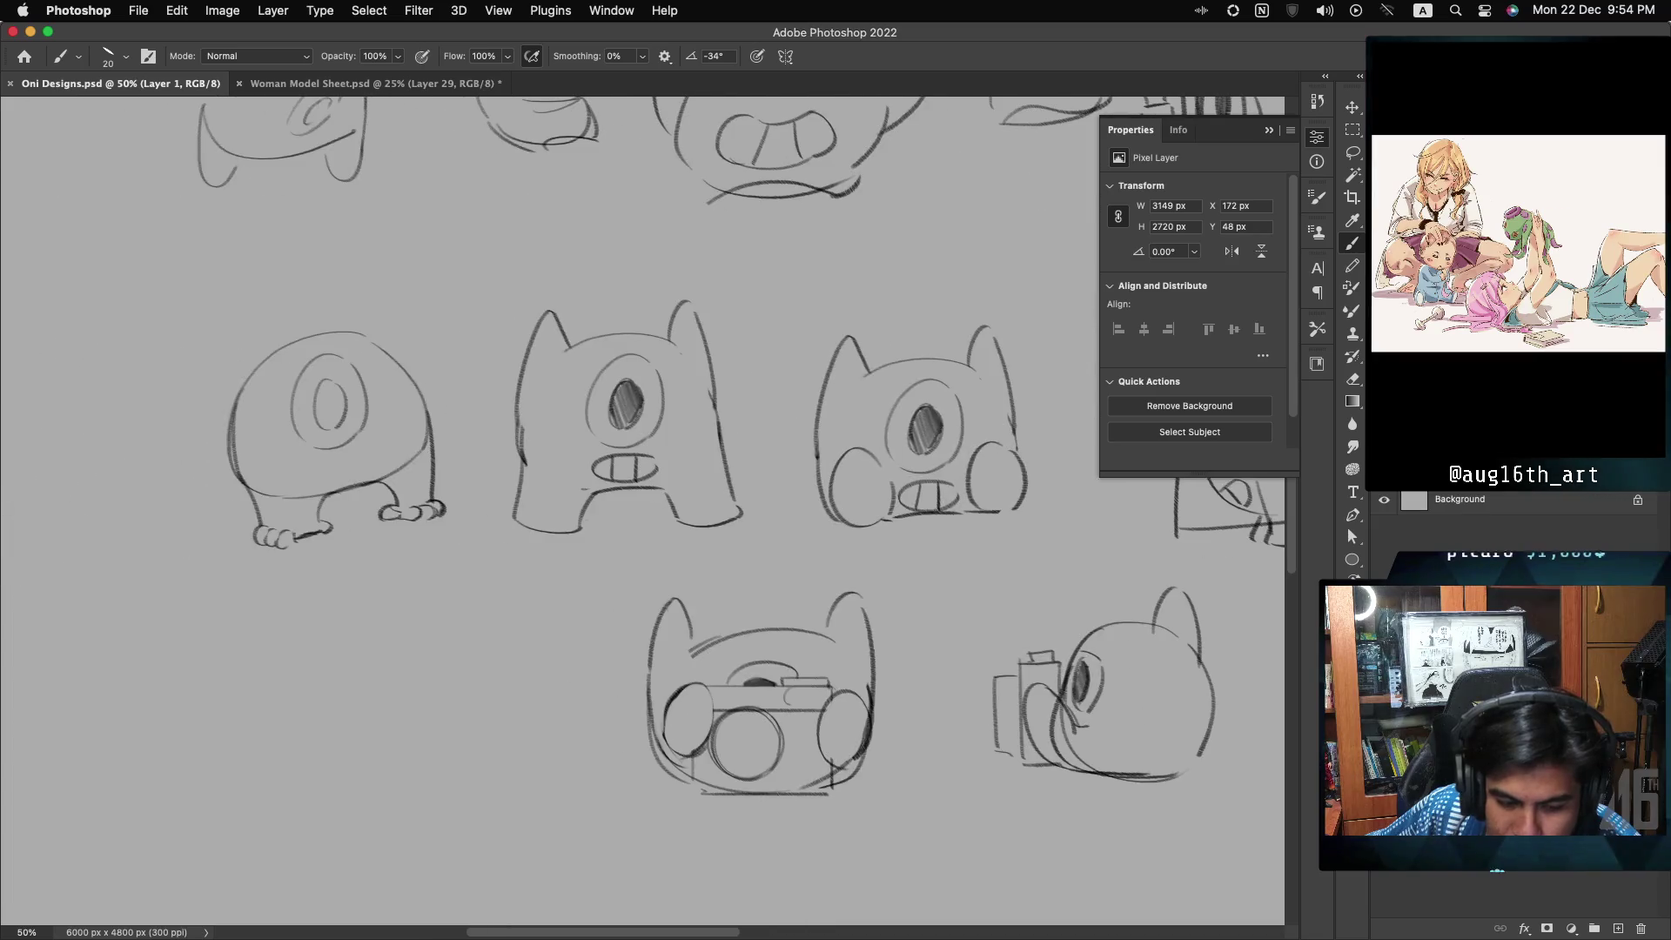
# - Draw a short brush stroke joining the round creature's feet
pyautogui.moveTo(305, 540); pyautogui.dragTo(331, 527)
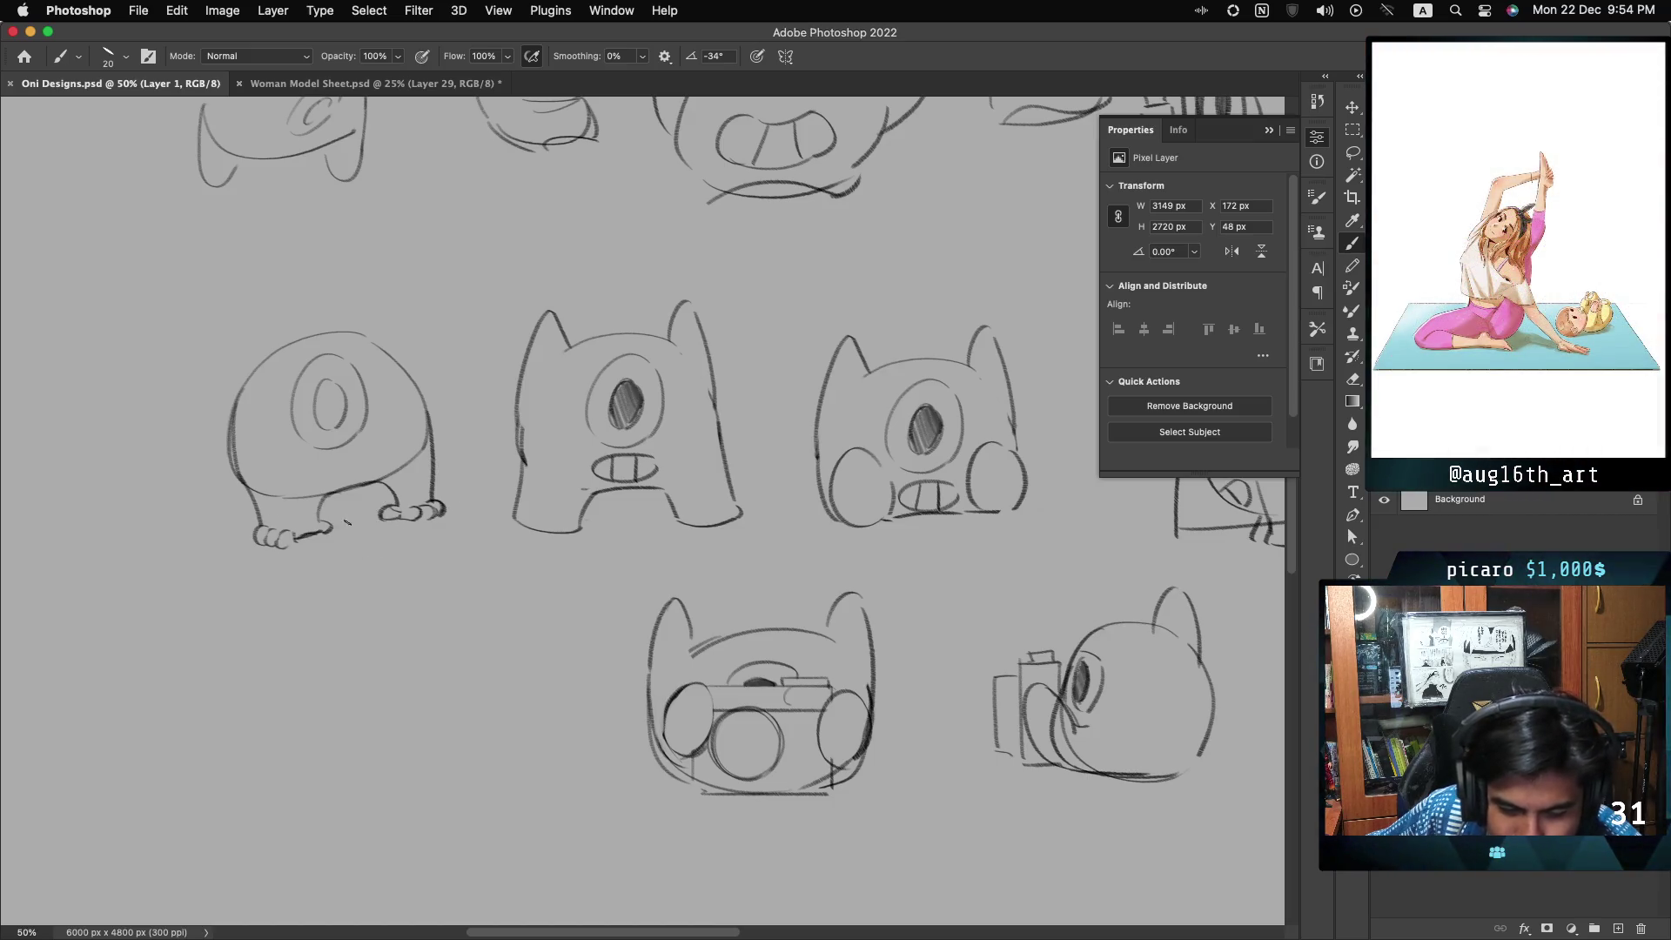
pyautogui.hscroll(10, 642, 511)
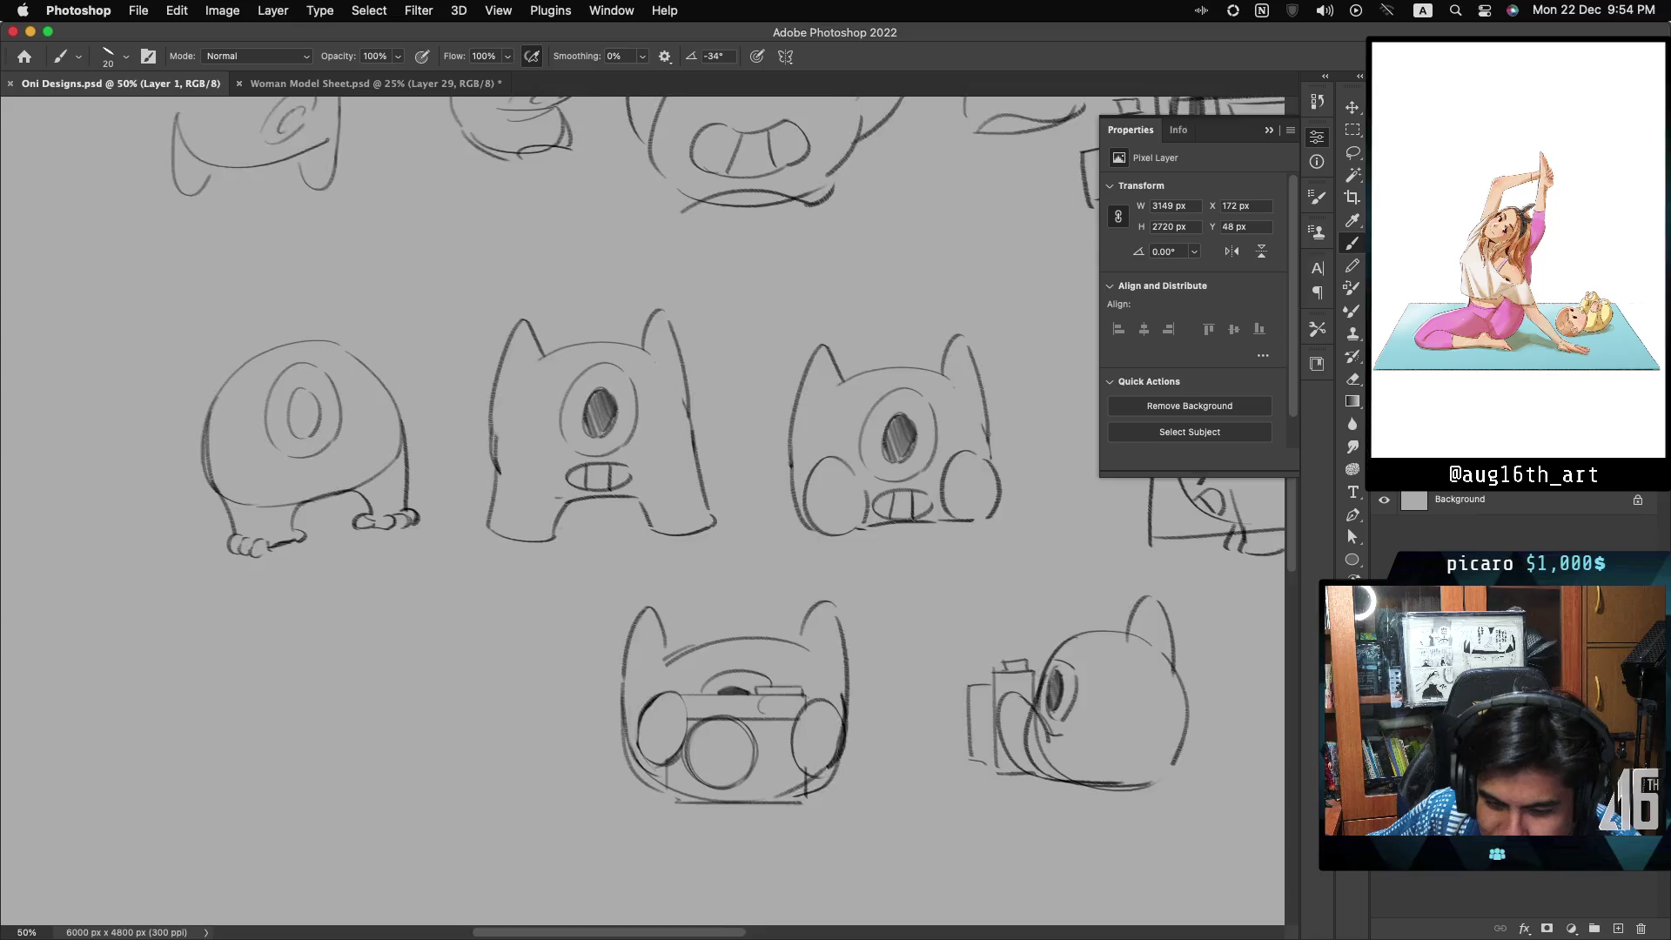
pyautogui.hscroll(2, 676, 448)
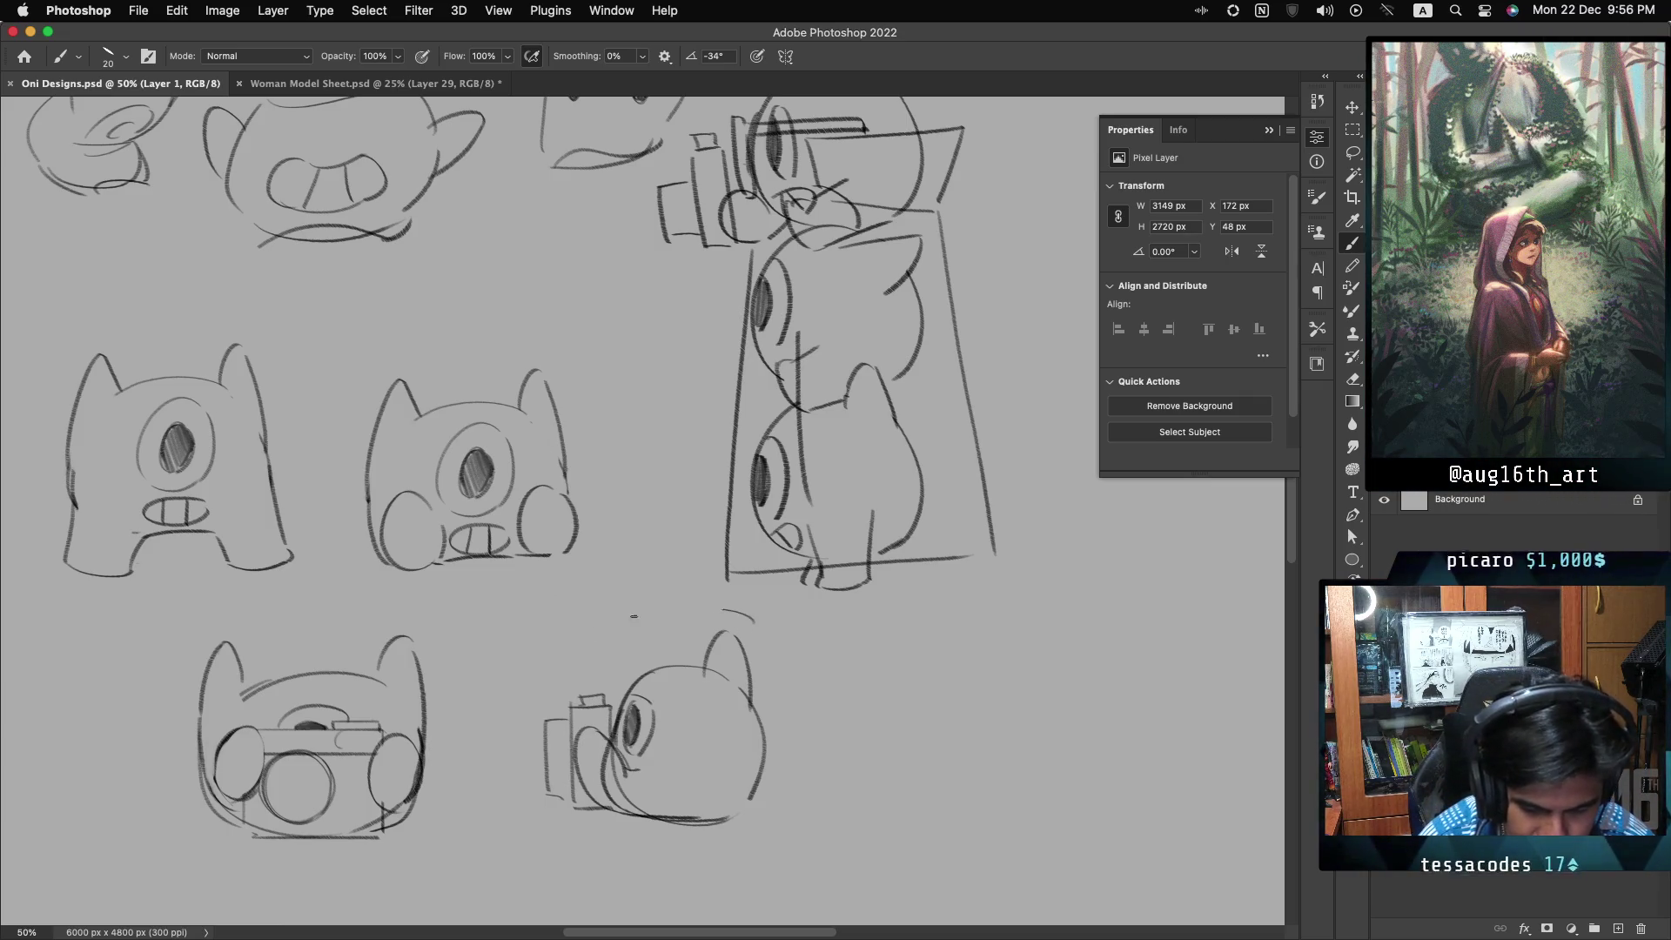
# - Add curved and elliptical strokes around the side-view camera's lens, saving Oni Designs.psd
pyautogui.moveTo(754, 619); pyautogui.dragTo(692, 709)
pyautogui.press('cmd+z')
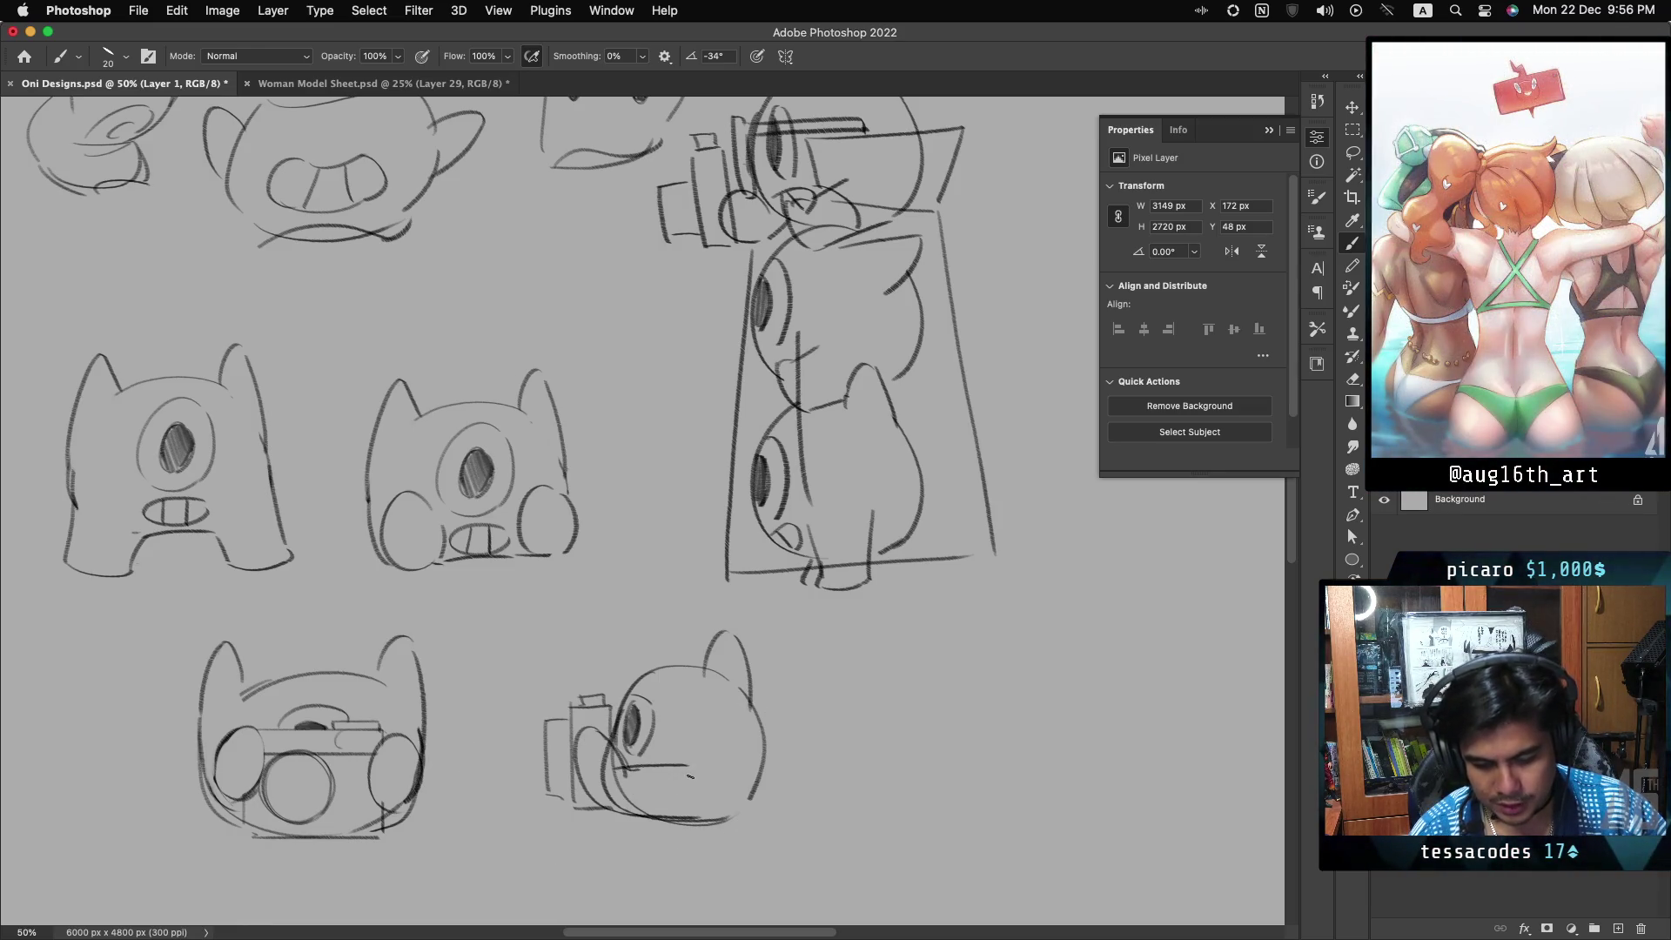
pyautogui.moveTo(622, 735); pyautogui.dragTo(621, 798)
pyautogui.press('cmd+s')
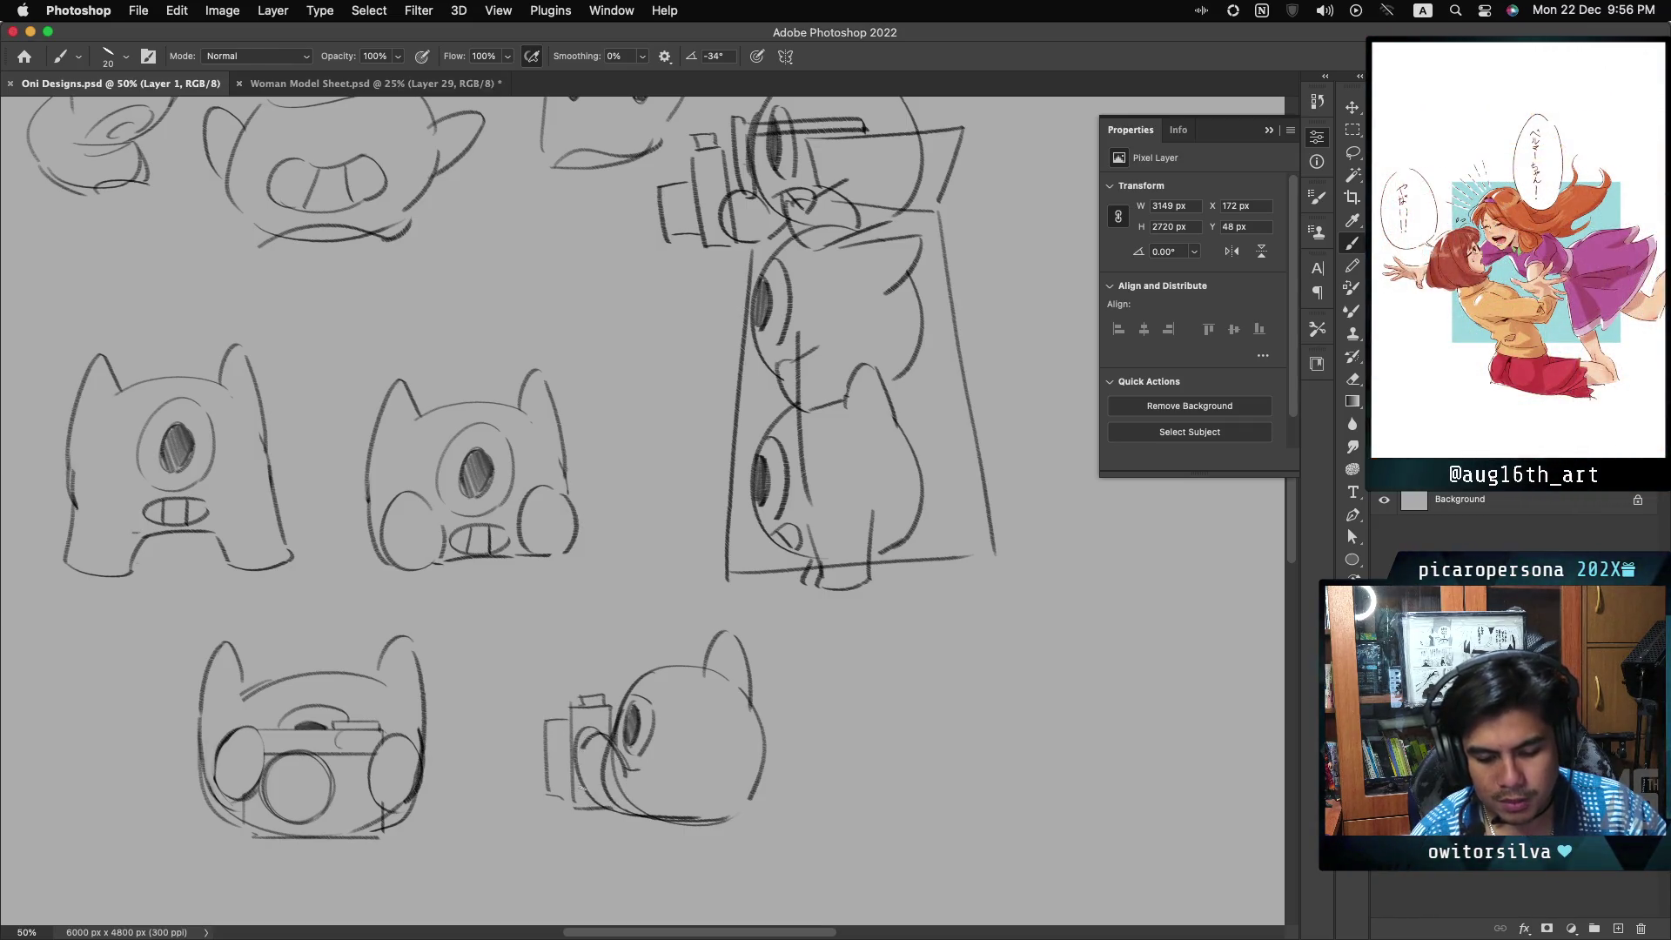
pyautogui.moveTo(612, 773)
pyautogui.mouseDown()
pyautogui.moveTo(621, 750)
pyautogui.moveTo(608, 796)
pyautogui.moveTo(668, 768)
pyautogui.mouseUp()
pyautogui.press('cmd+s')
pyautogui.press('cmd+s')
pyautogui.press('cmd+s')
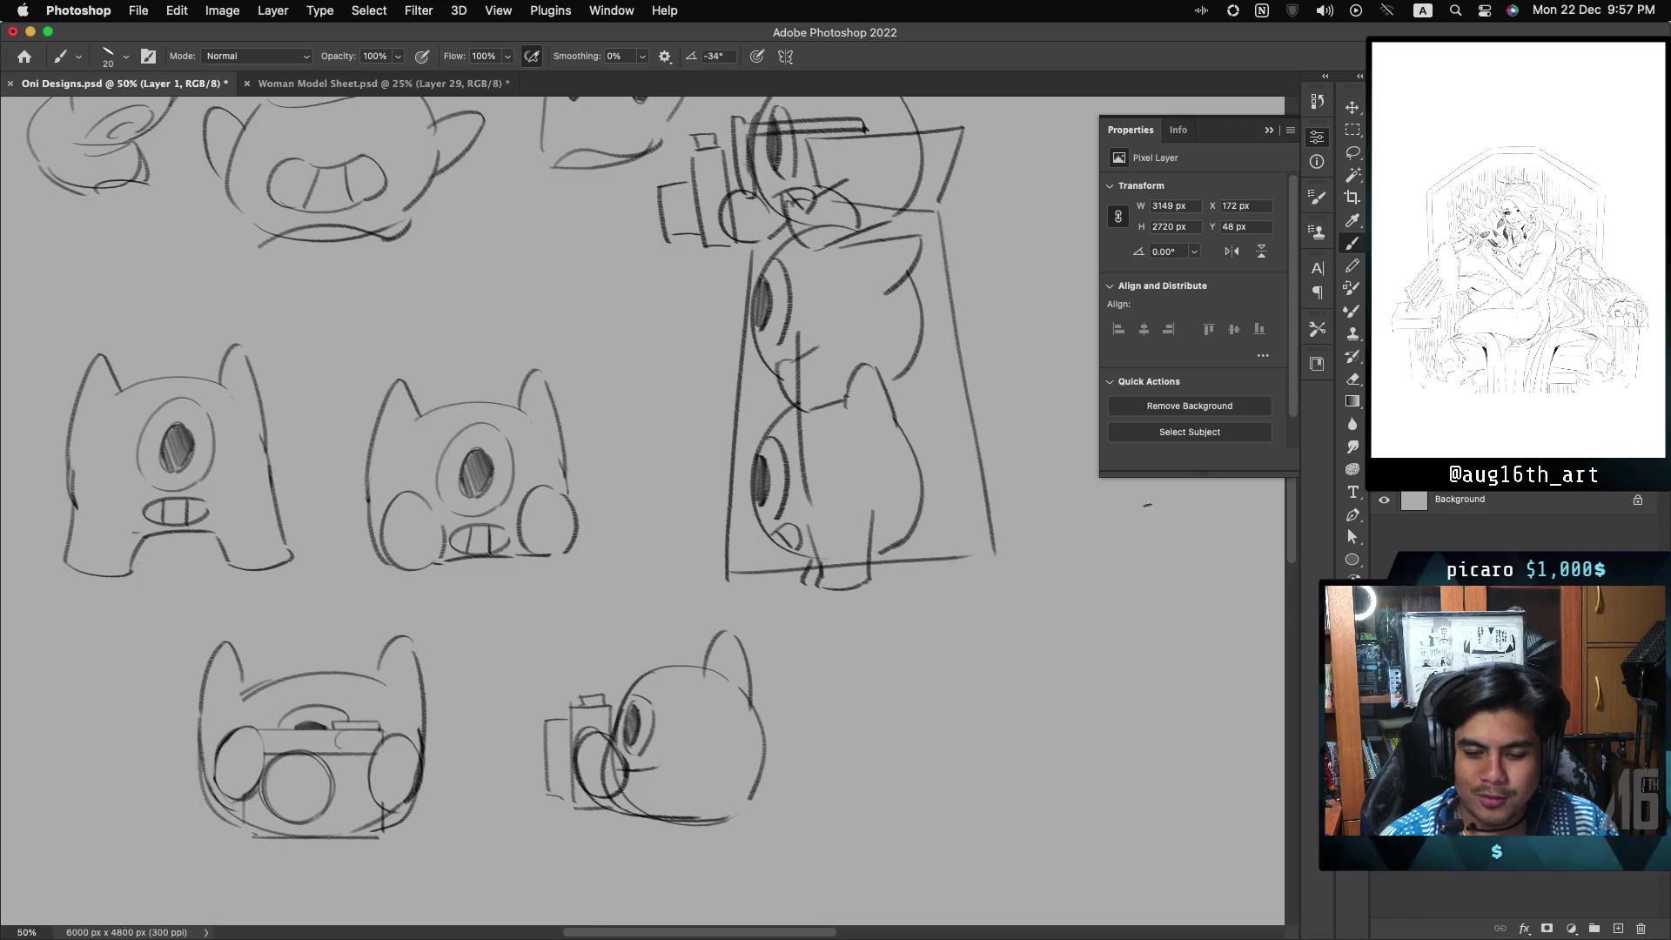
pyautogui.scroll(2, 1121, 519)
# - Lasso the lower sketches, cut them onto Layer 2 via Layer Via Cut, and hide Layer 1
pyautogui.scroll(1, 642, 511)
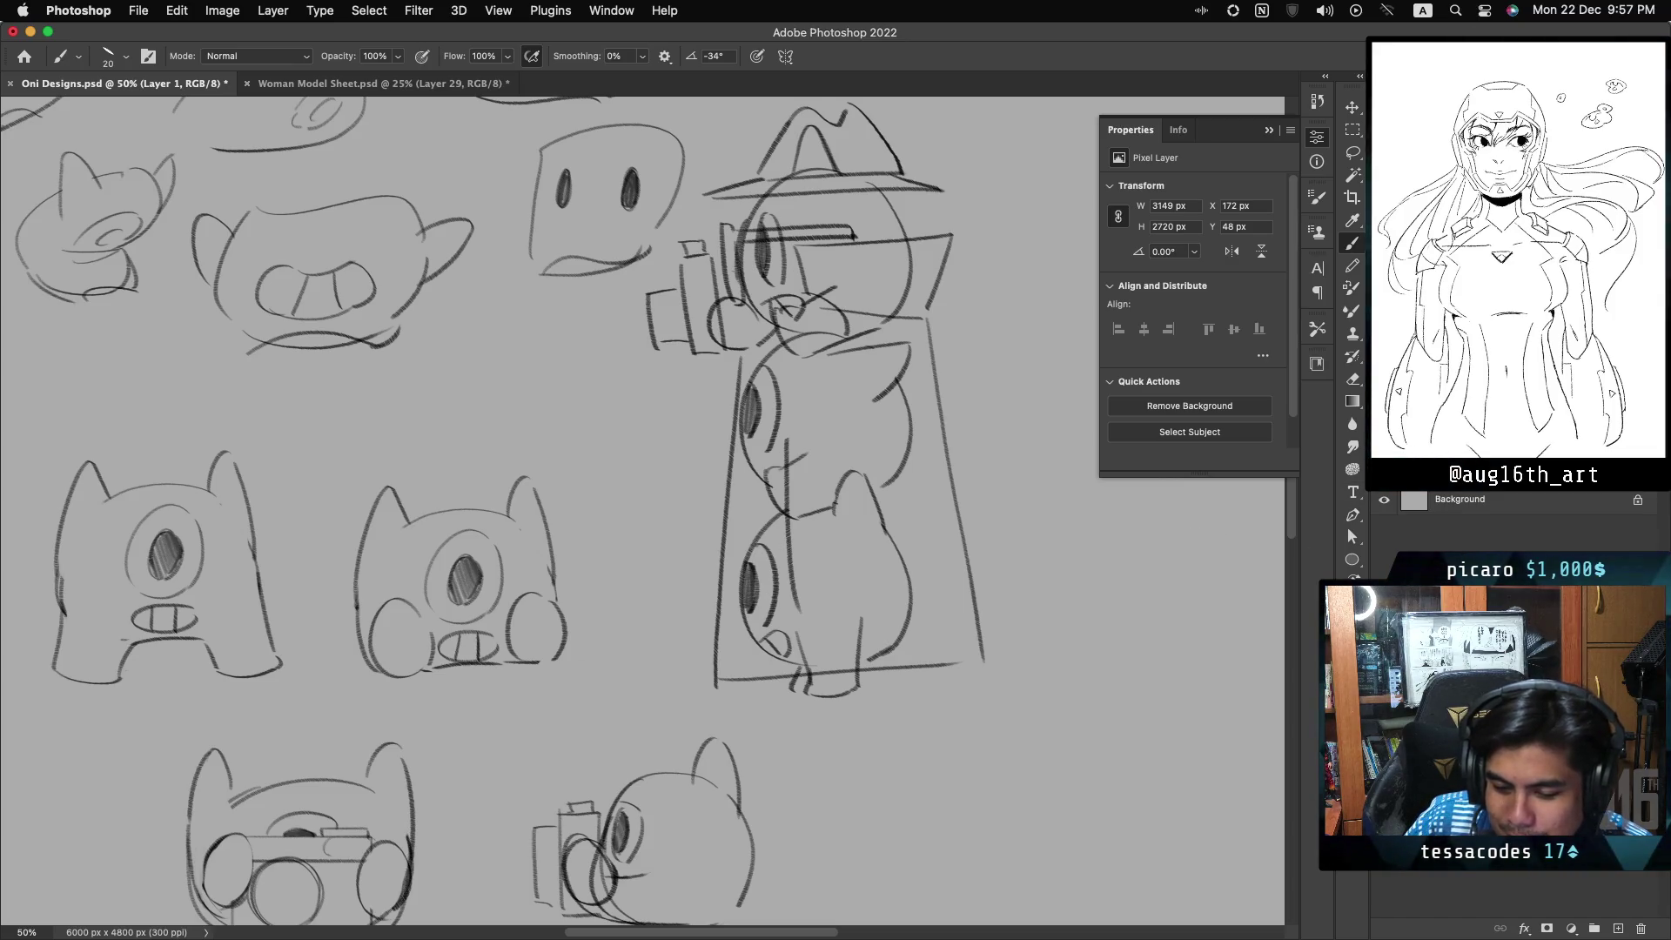
pyautogui.press('super+minus')
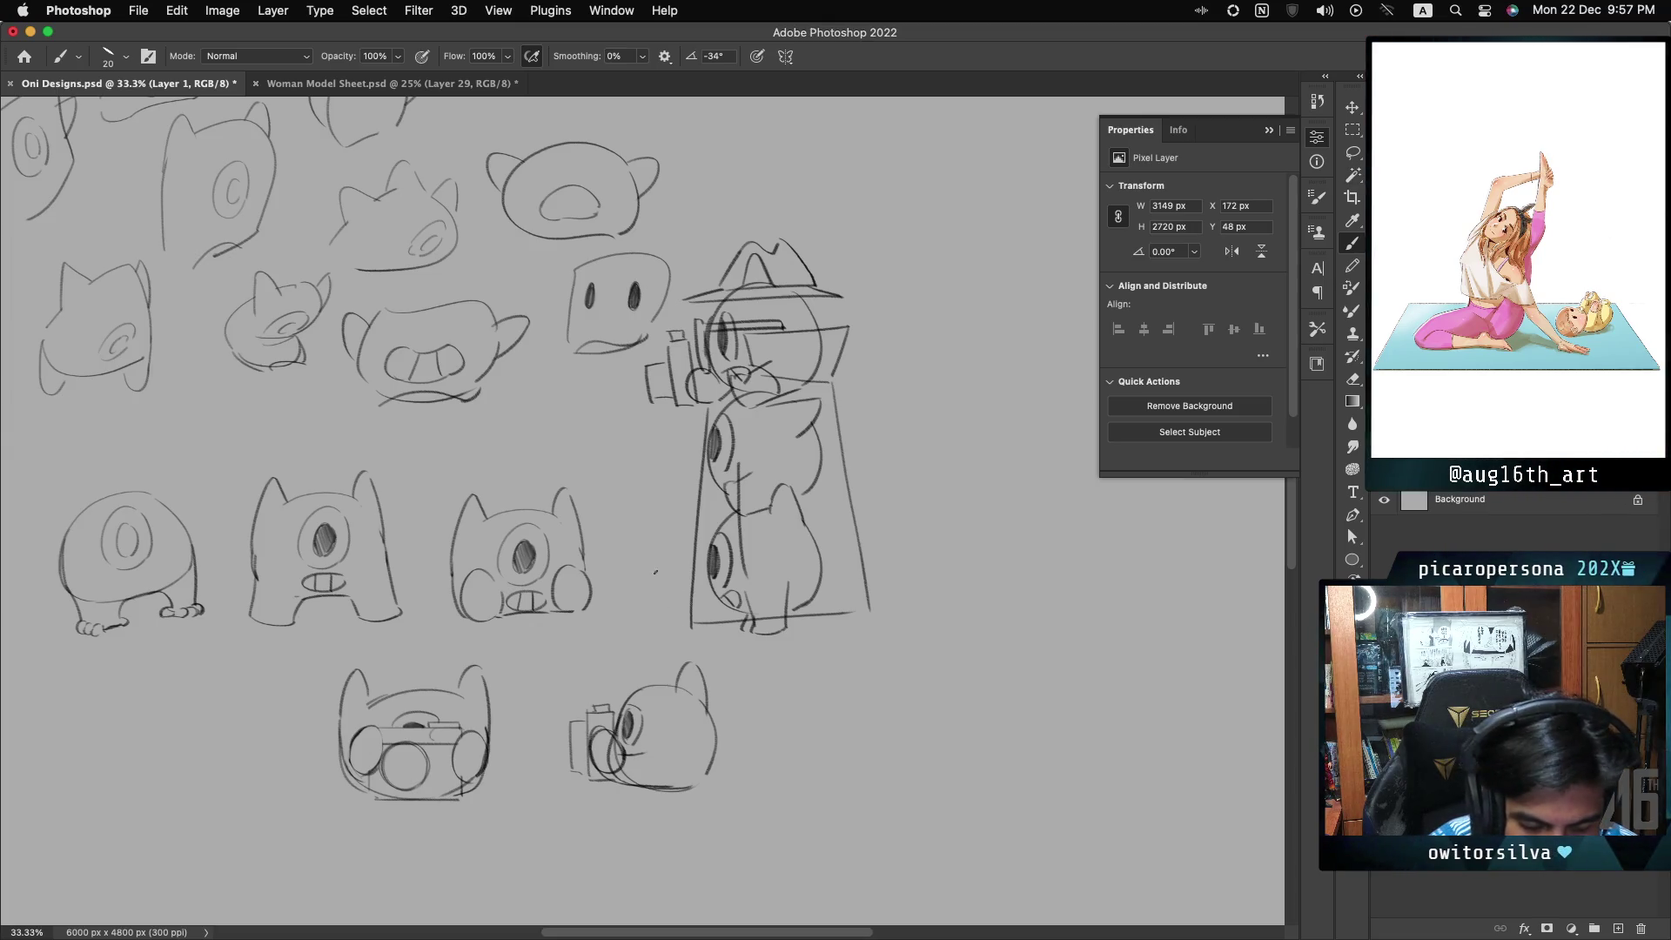
pyautogui.press('l')
pyautogui.moveTo(663, 571)
pyautogui.mouseDown()
pyautogui.moveTo(659, 605)
pyautogui.moveTo(791, 684)
pyautogui.moveTo(927, 378)
pyautogui.moveTo(766, 221)
pyautogui.moveTo(650, 347)
pyautogui.moveTo(621, 486)
pyautogui.mouseUp()
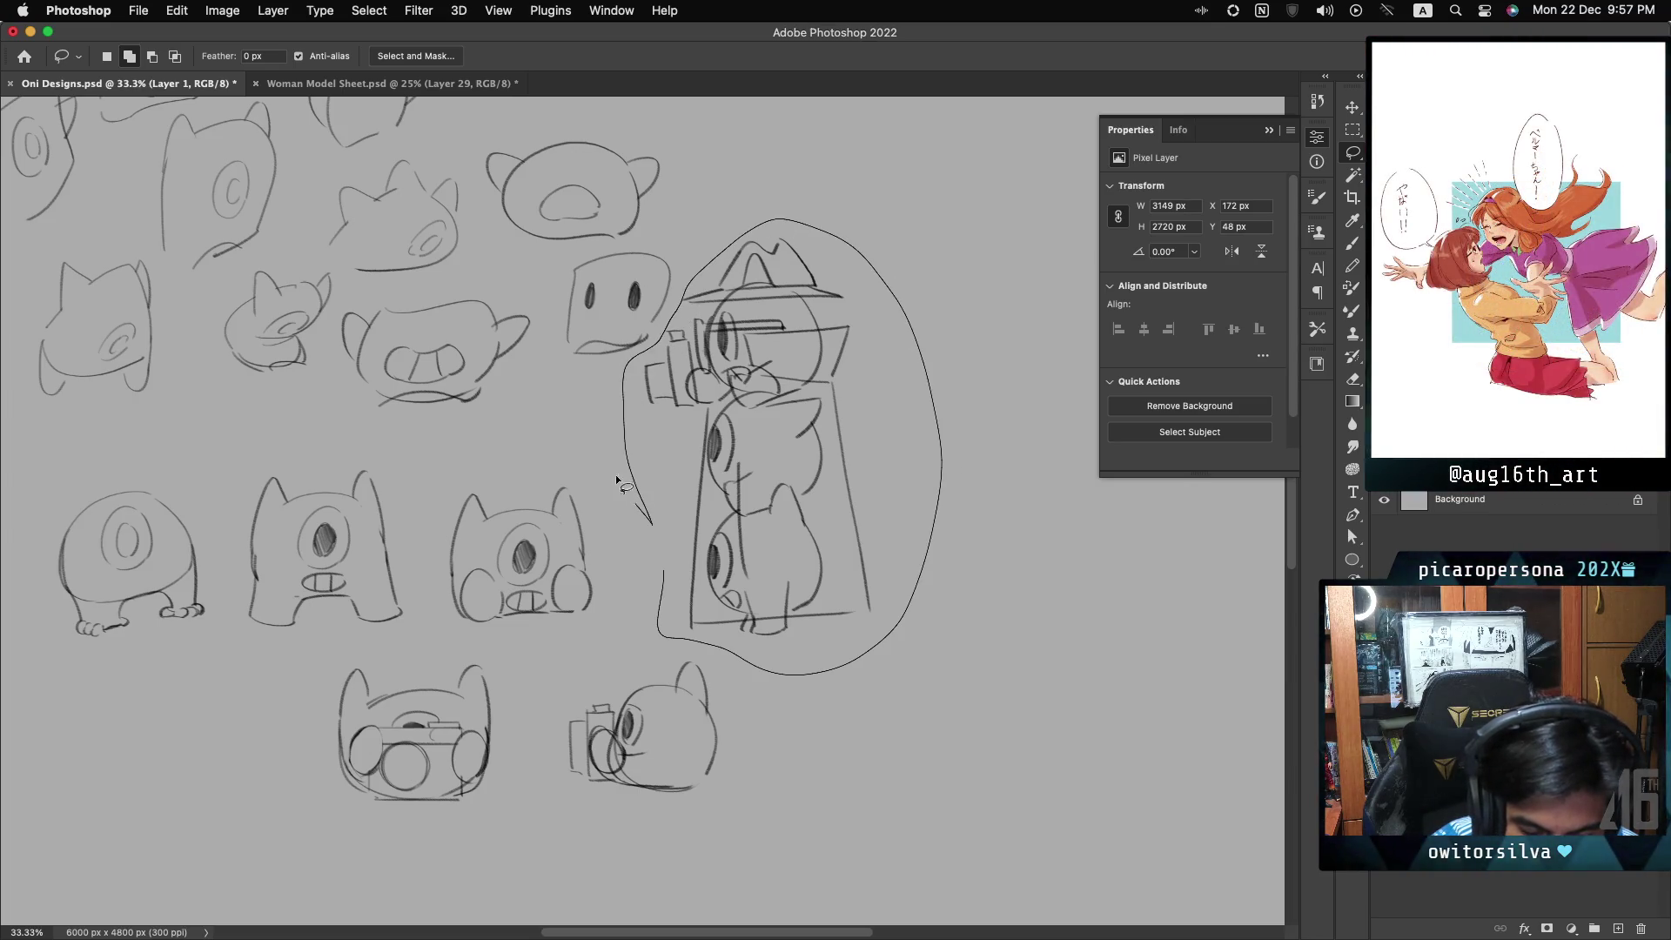
pyautogui.moveTo(243, 628); pyautogui.dragTo(610, 906)
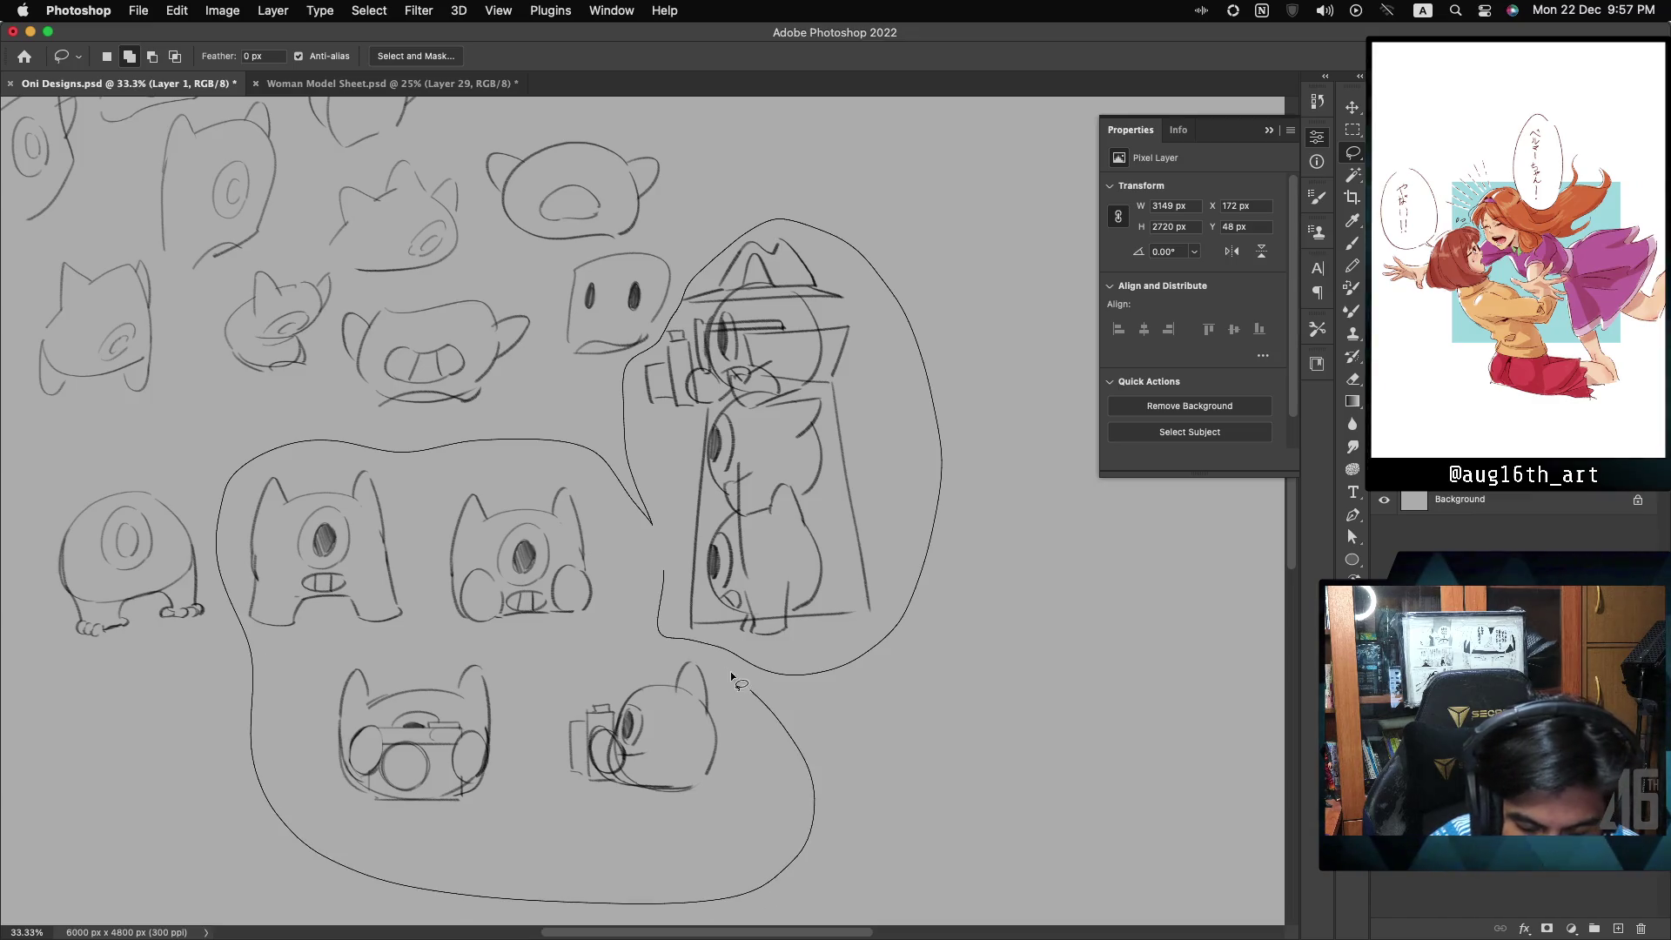
pyautogui.moveTo(638, 616); pyautogui.dragTo(640, 619)
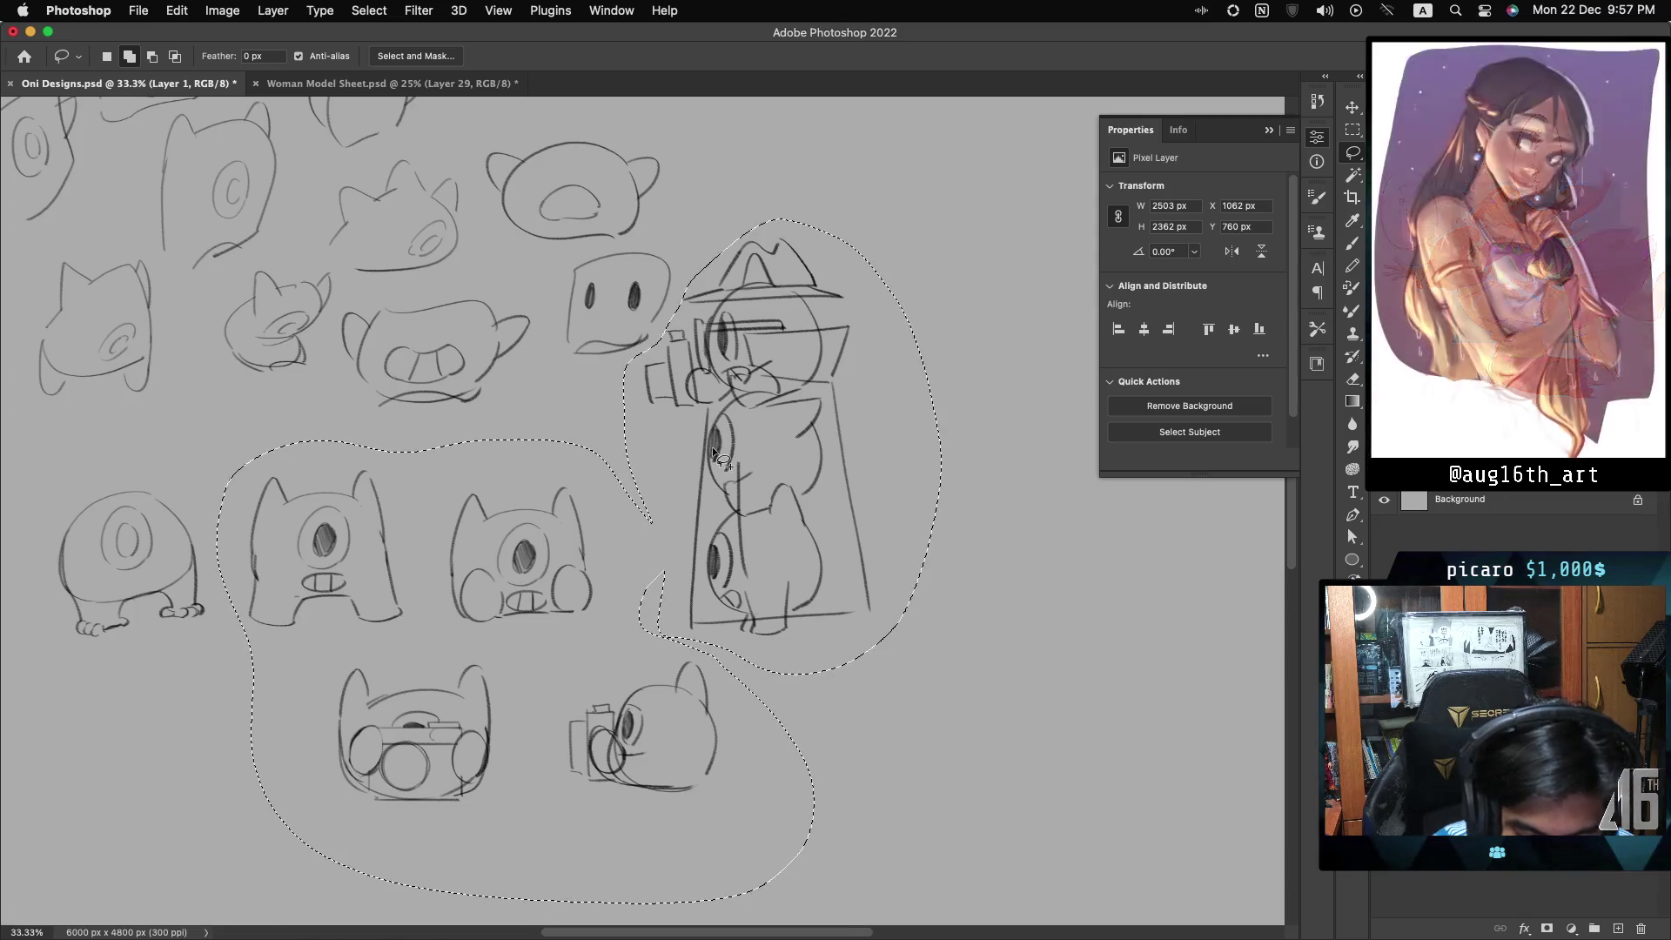
pyautogui.rightClick(715, 449)
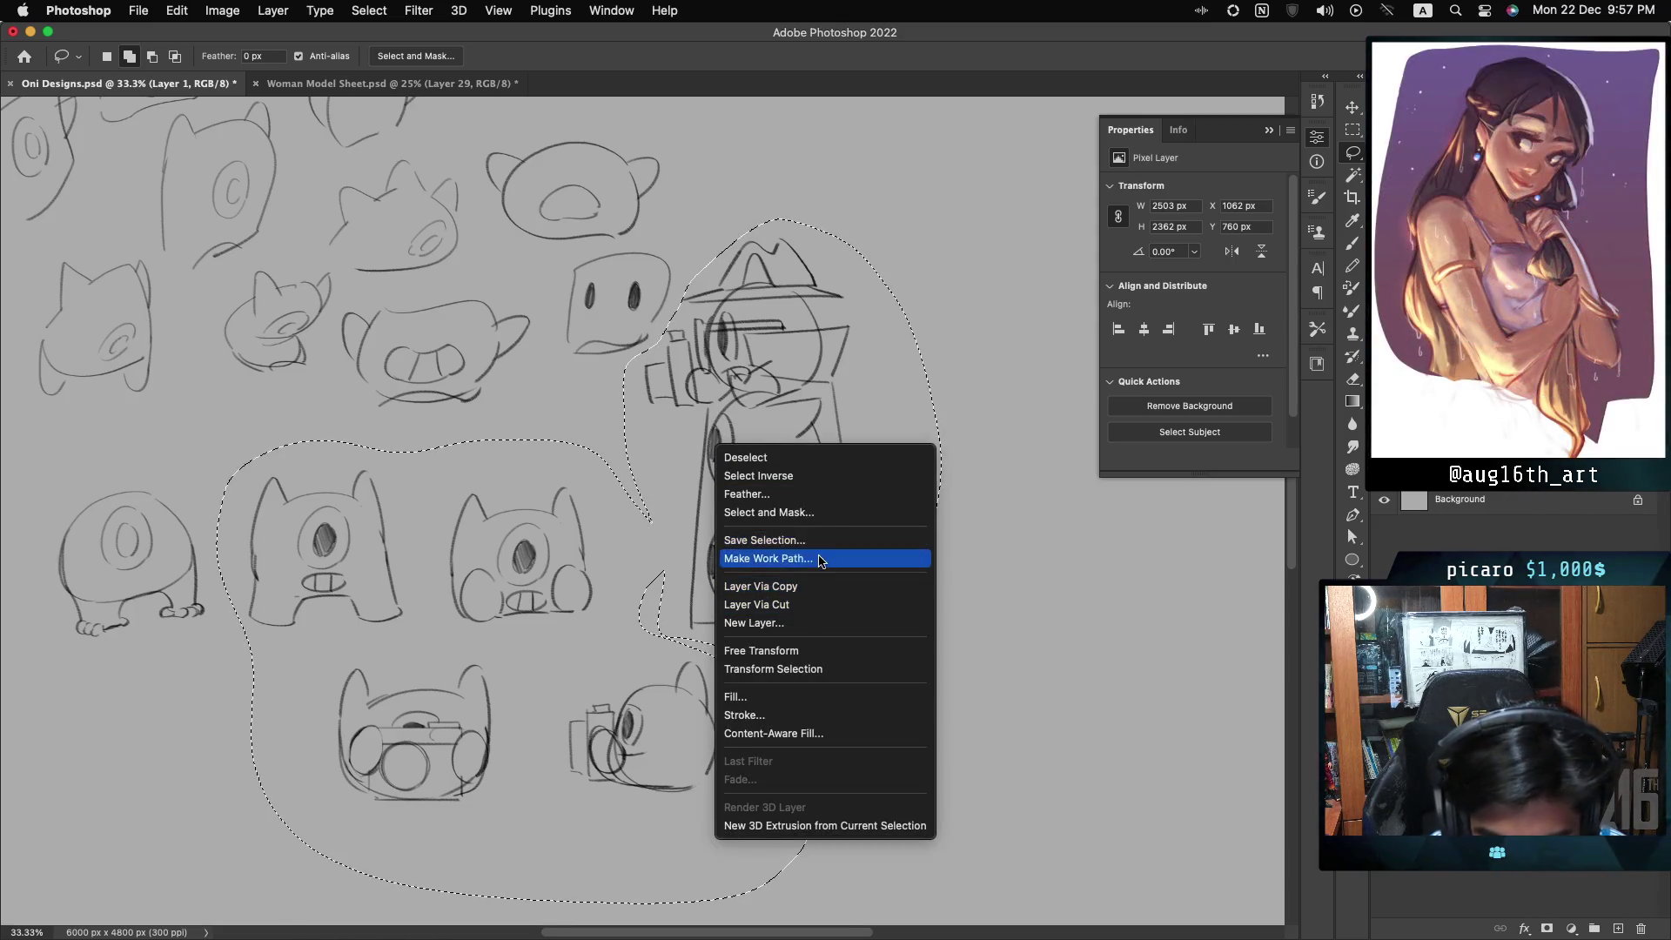
pyautogui.click(837, 603)
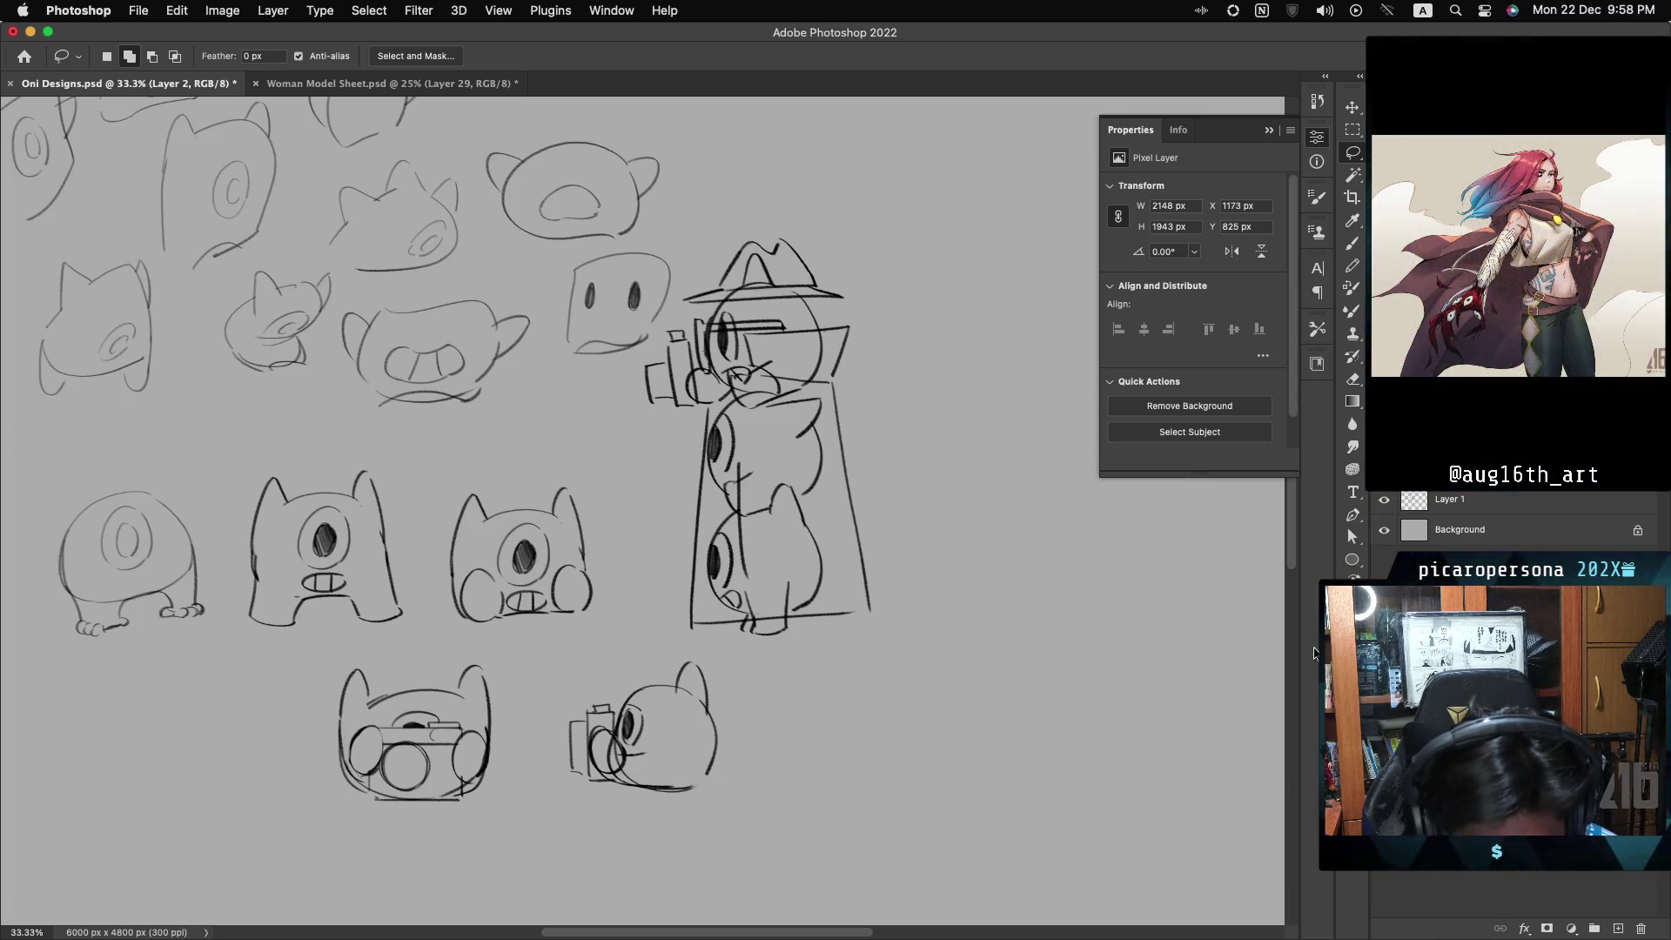
pyautogui.click(1385, 503)
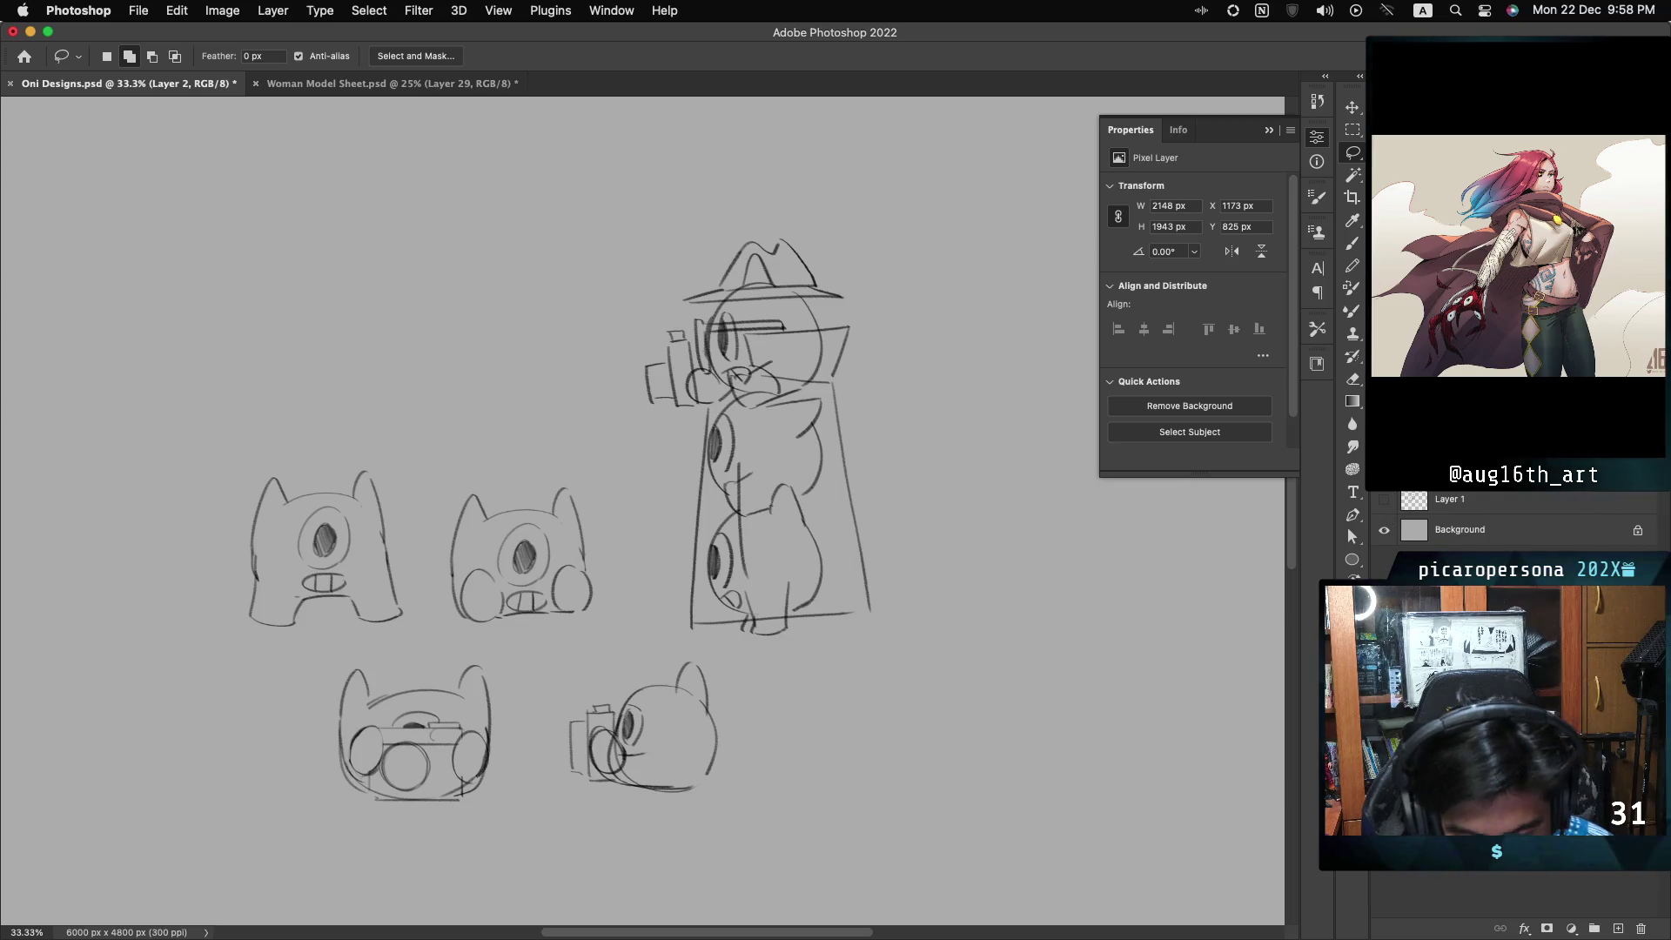
# - Take a rectangular screenshot of the isolated creature sketches with Cmd+Shift+4
pyautogui.scroll(-2, 642, 512)
pyautogui.hscroll(2, 642, 511)
pyautogui.scroll(-2, 718, 380)
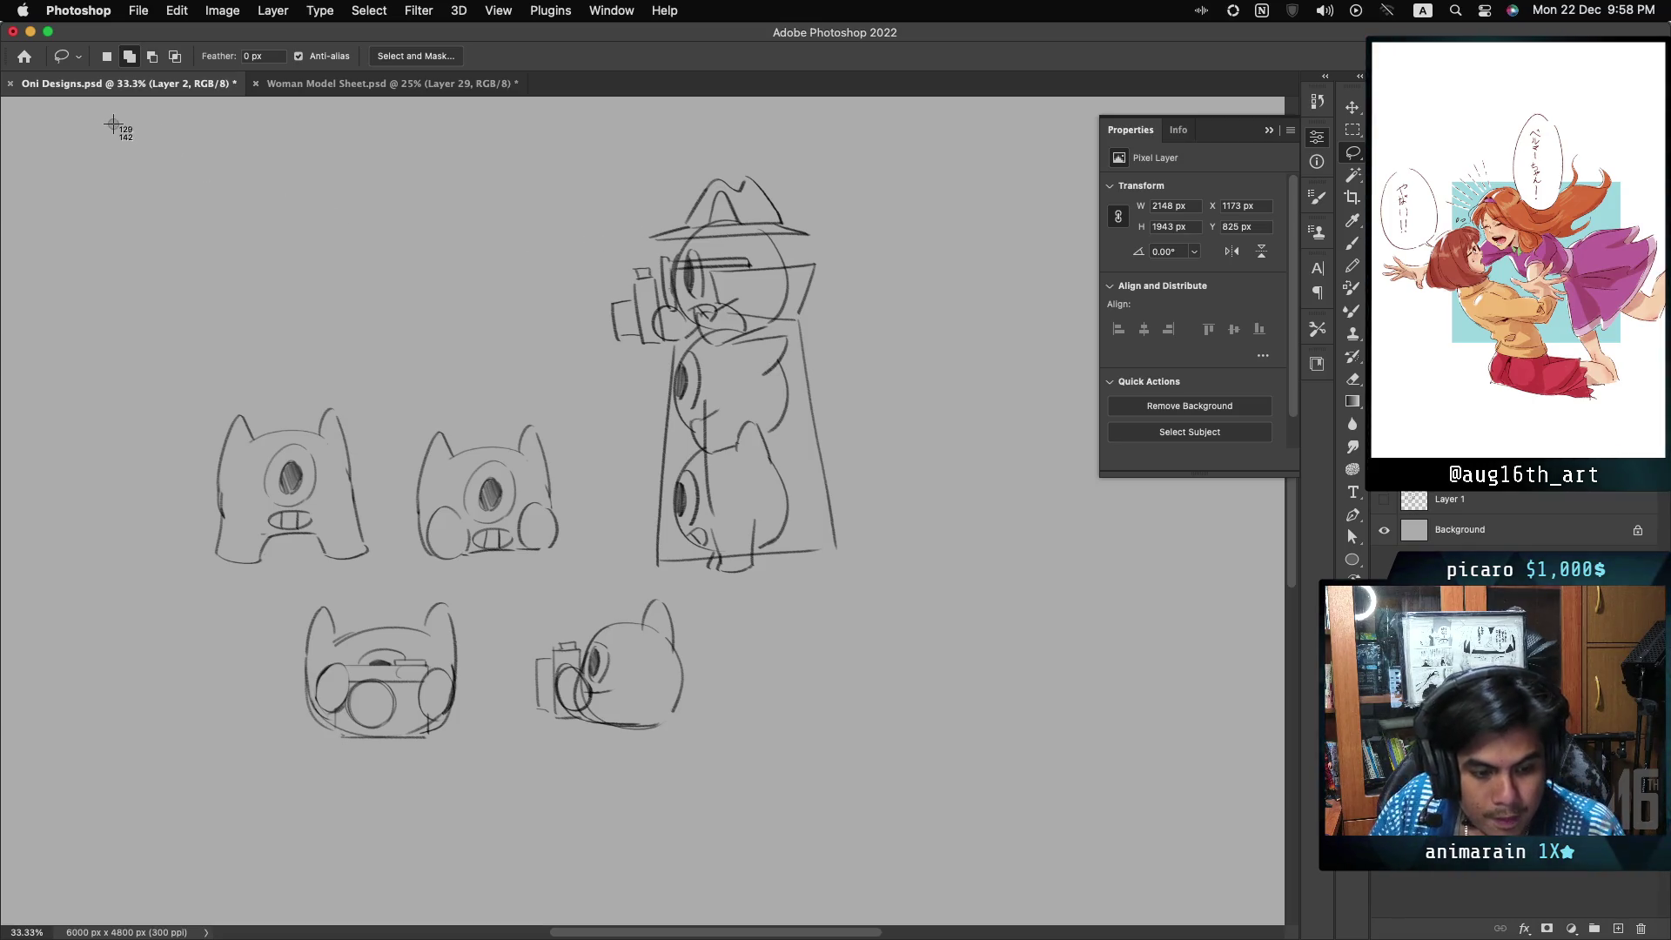
pyautogui.moveTo(123, 125)
pyautogui.mouseDown()
pyautogui.moveTo(731, 564)
pyautogui.moveTo(892, 790)
pyautogui.moveTo(936, 822)
pyautogui.mouseUp()
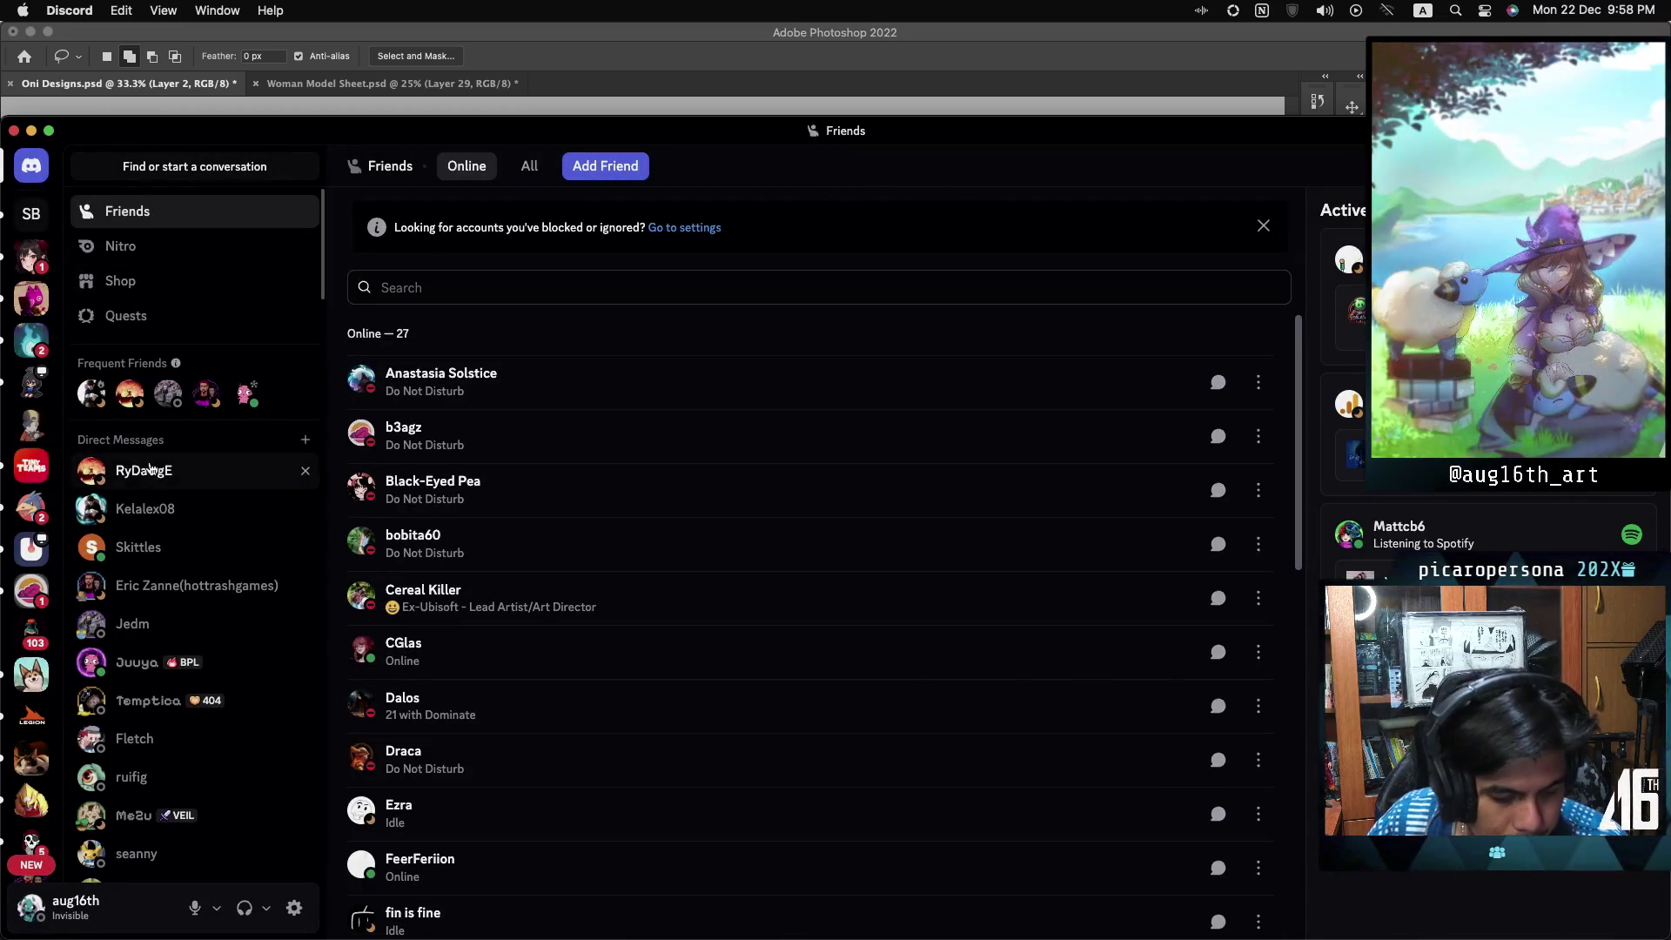
# - Send the sketch screenshot in a friend's Discord direct message, then return to Photoshop
pyautogui.click(174, 547)
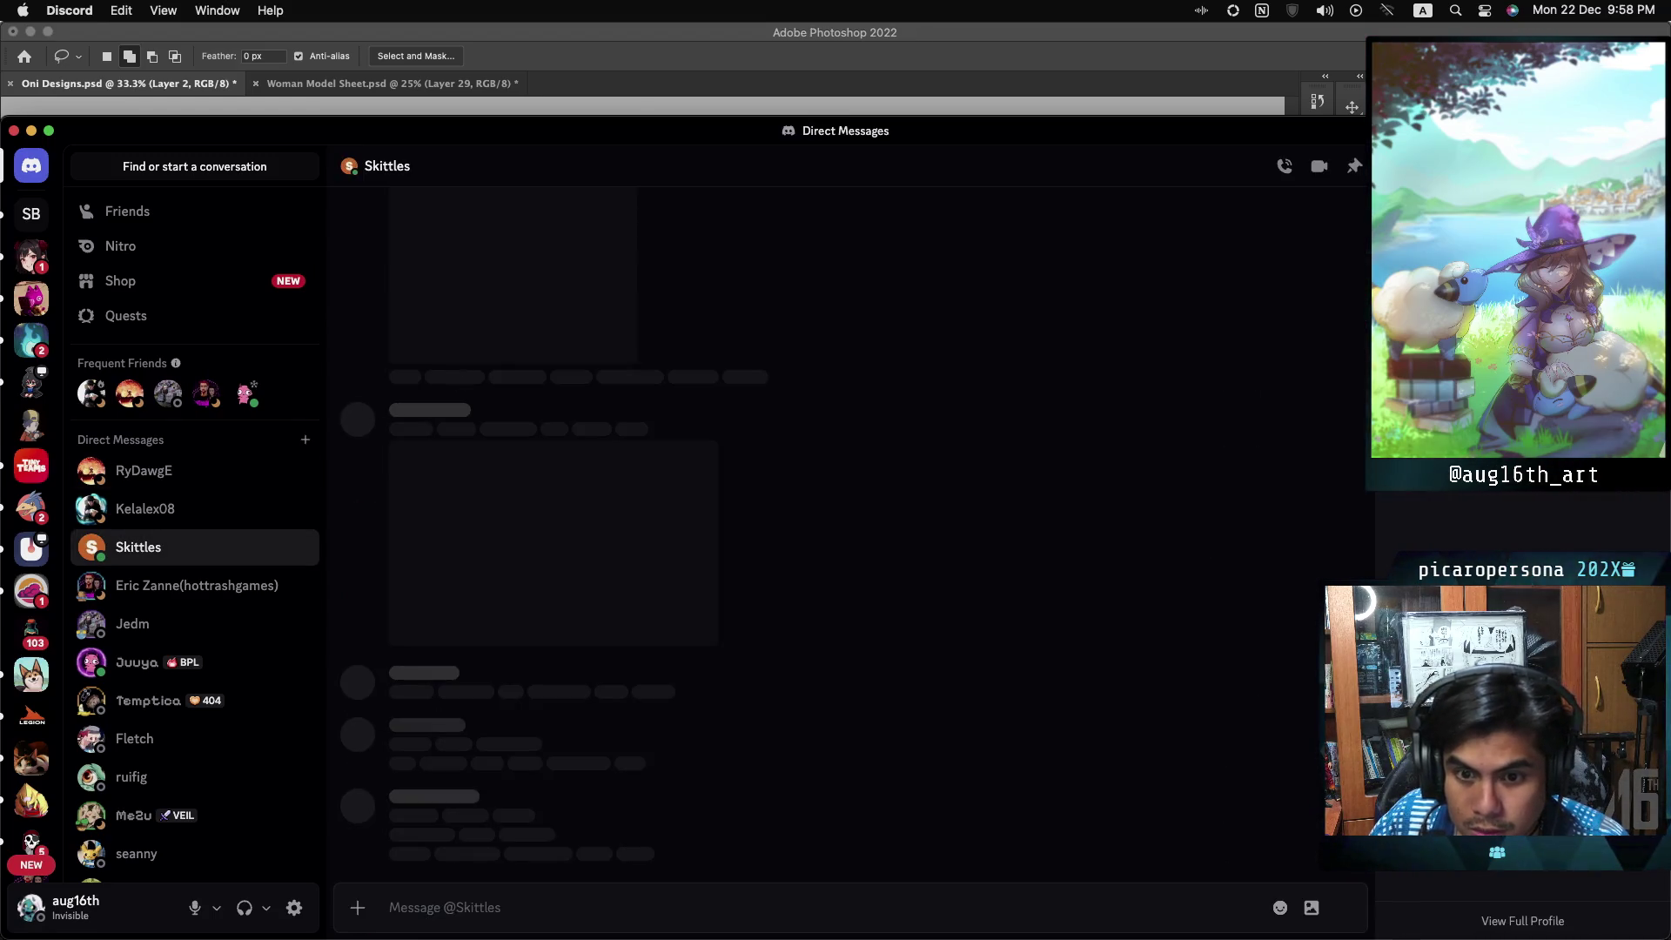
pyautogui.moveTo(1558, 862)
pyautogui.mouseDown()
pyautogui.moveTo(1223, 632)
pyautogui.moveTo(931, 775)
pyautogui.mouseUp()
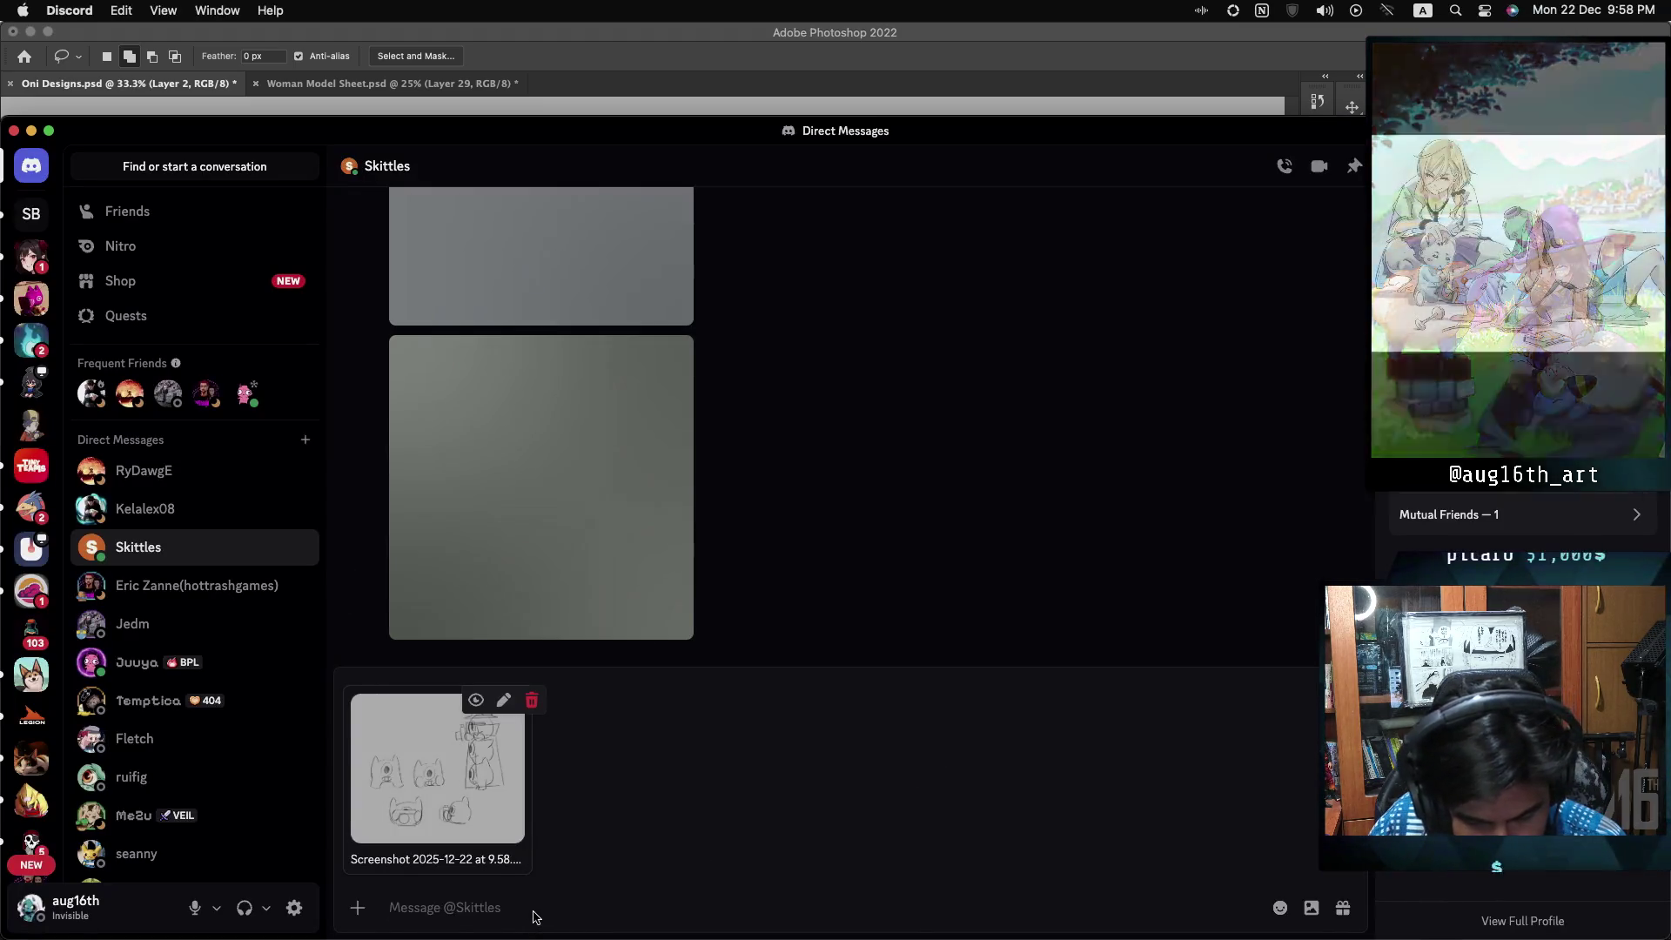
pyautogui.press('Return')
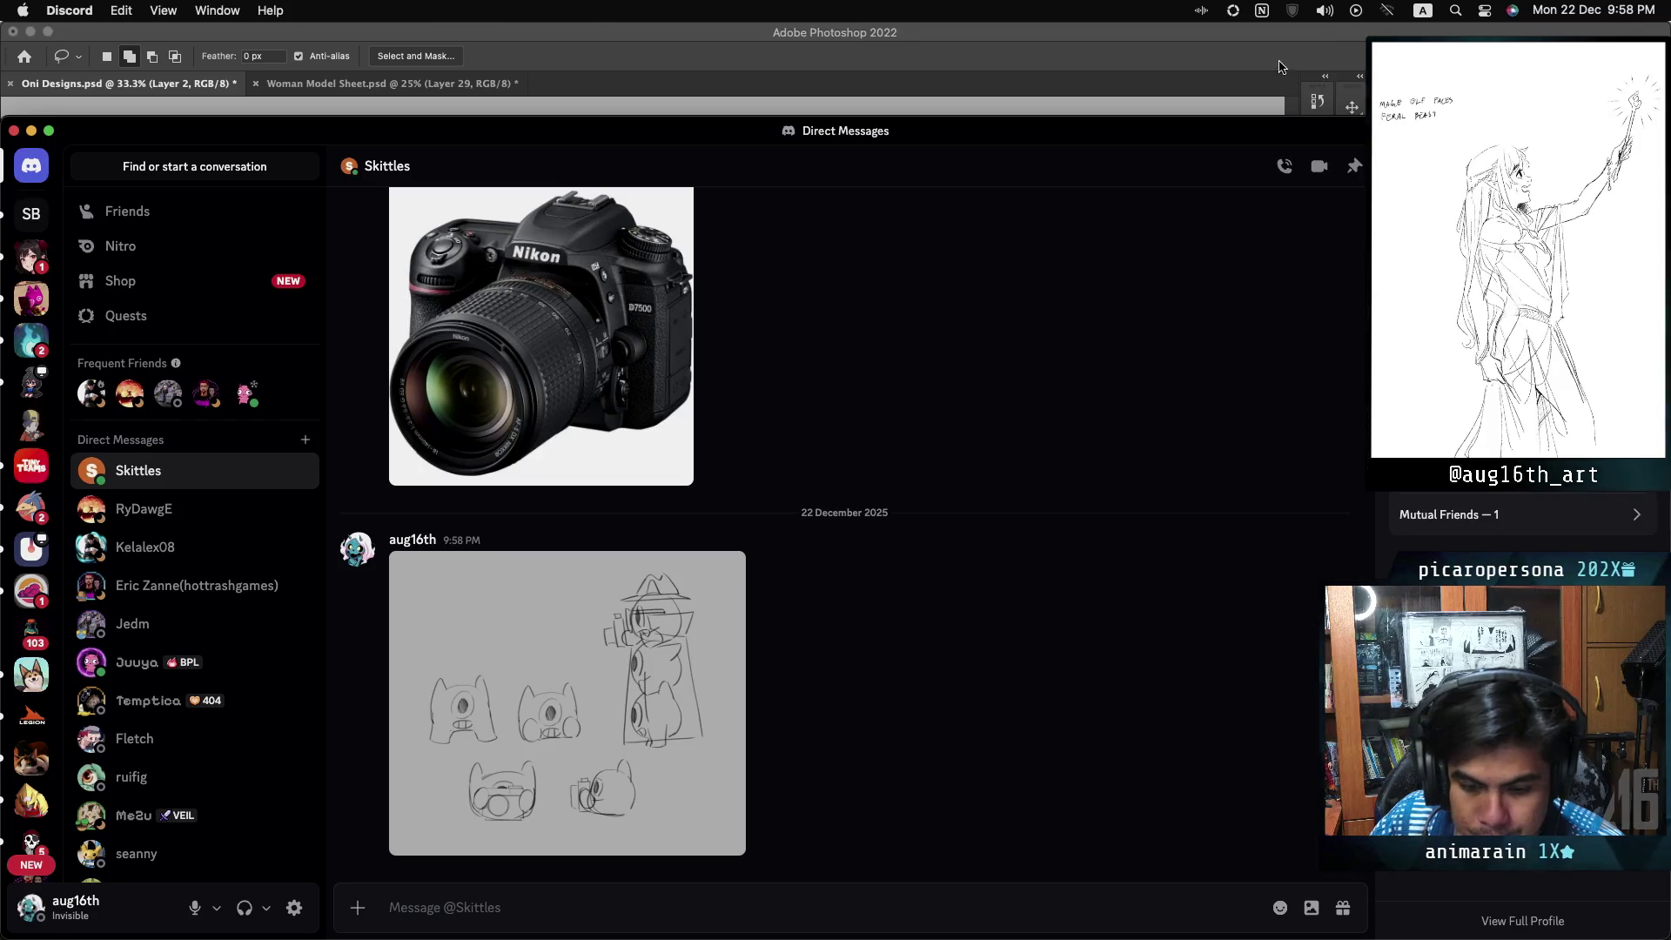
pyautogui.click(1347, 89)
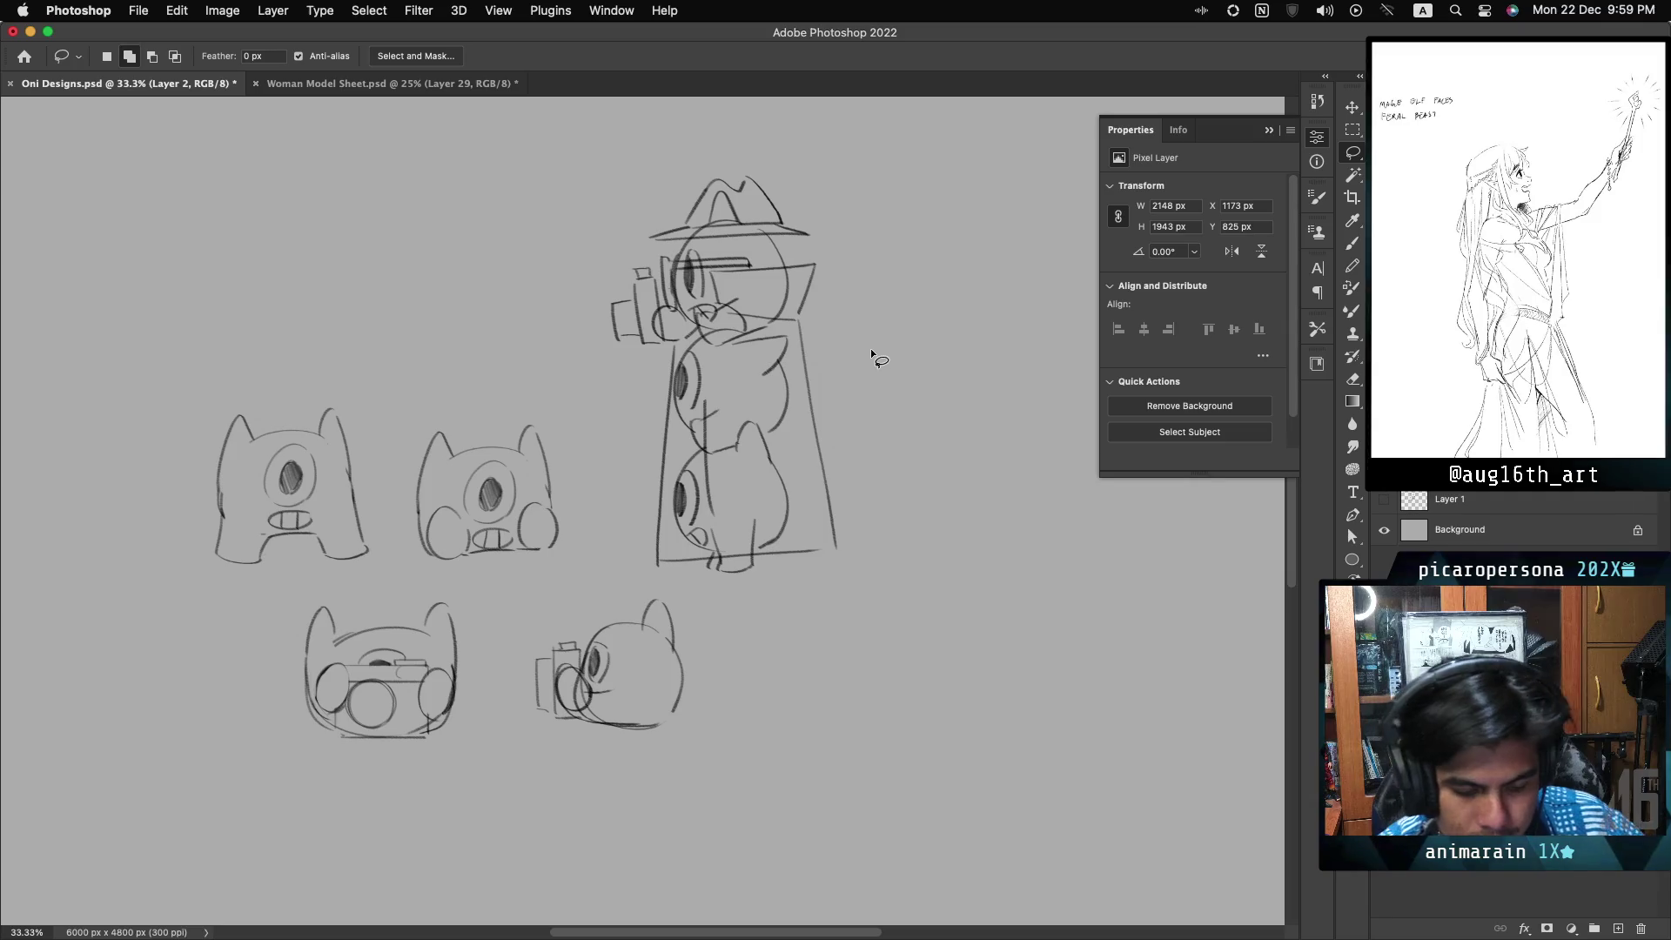
# - Turn on Vertical brush symmetry and place its axis over the empty left area
pyautogui.press('b')
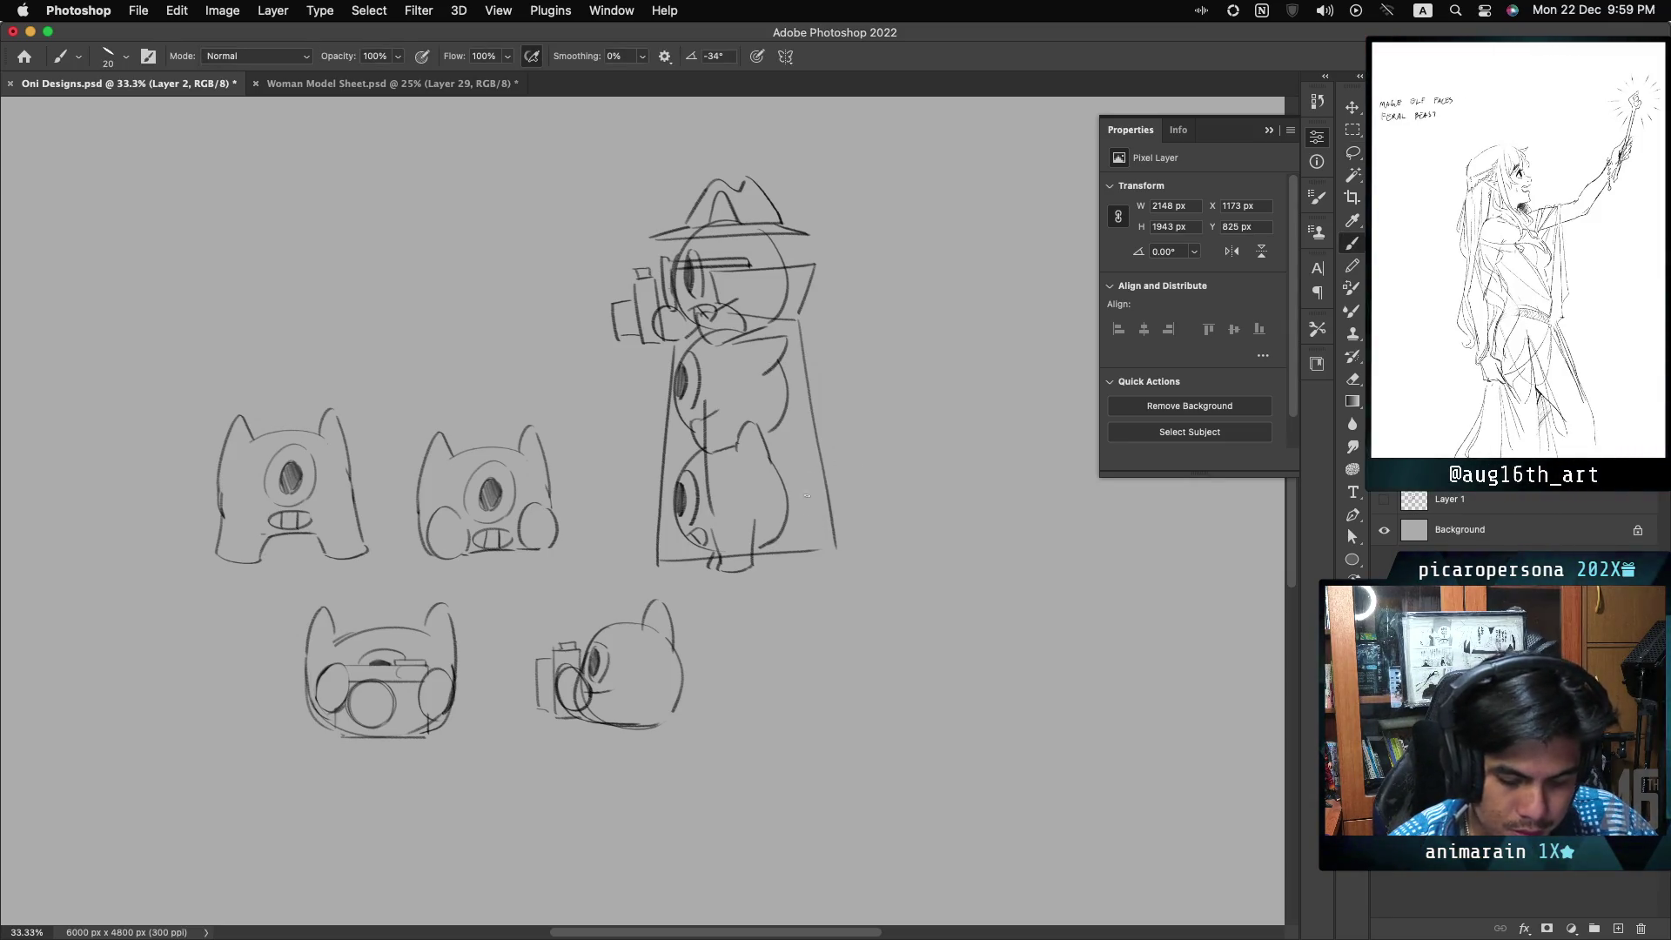
pyautogui.hscroll(5, 470, 522)
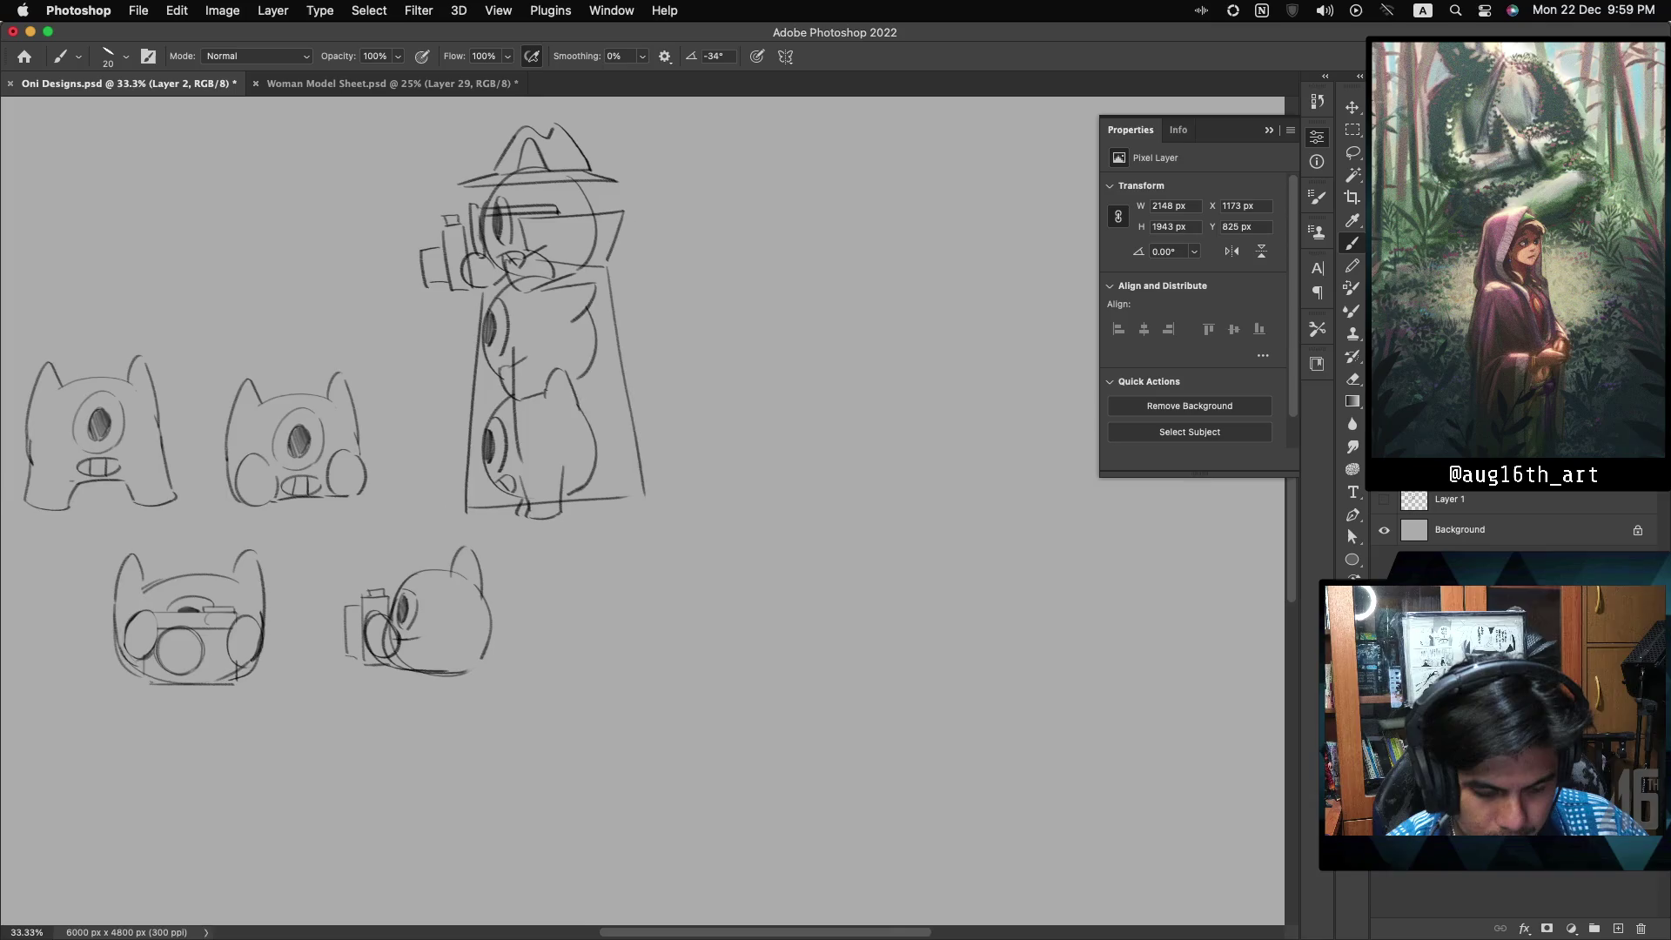
pyautogui.hscroll(-2, 322, 391)
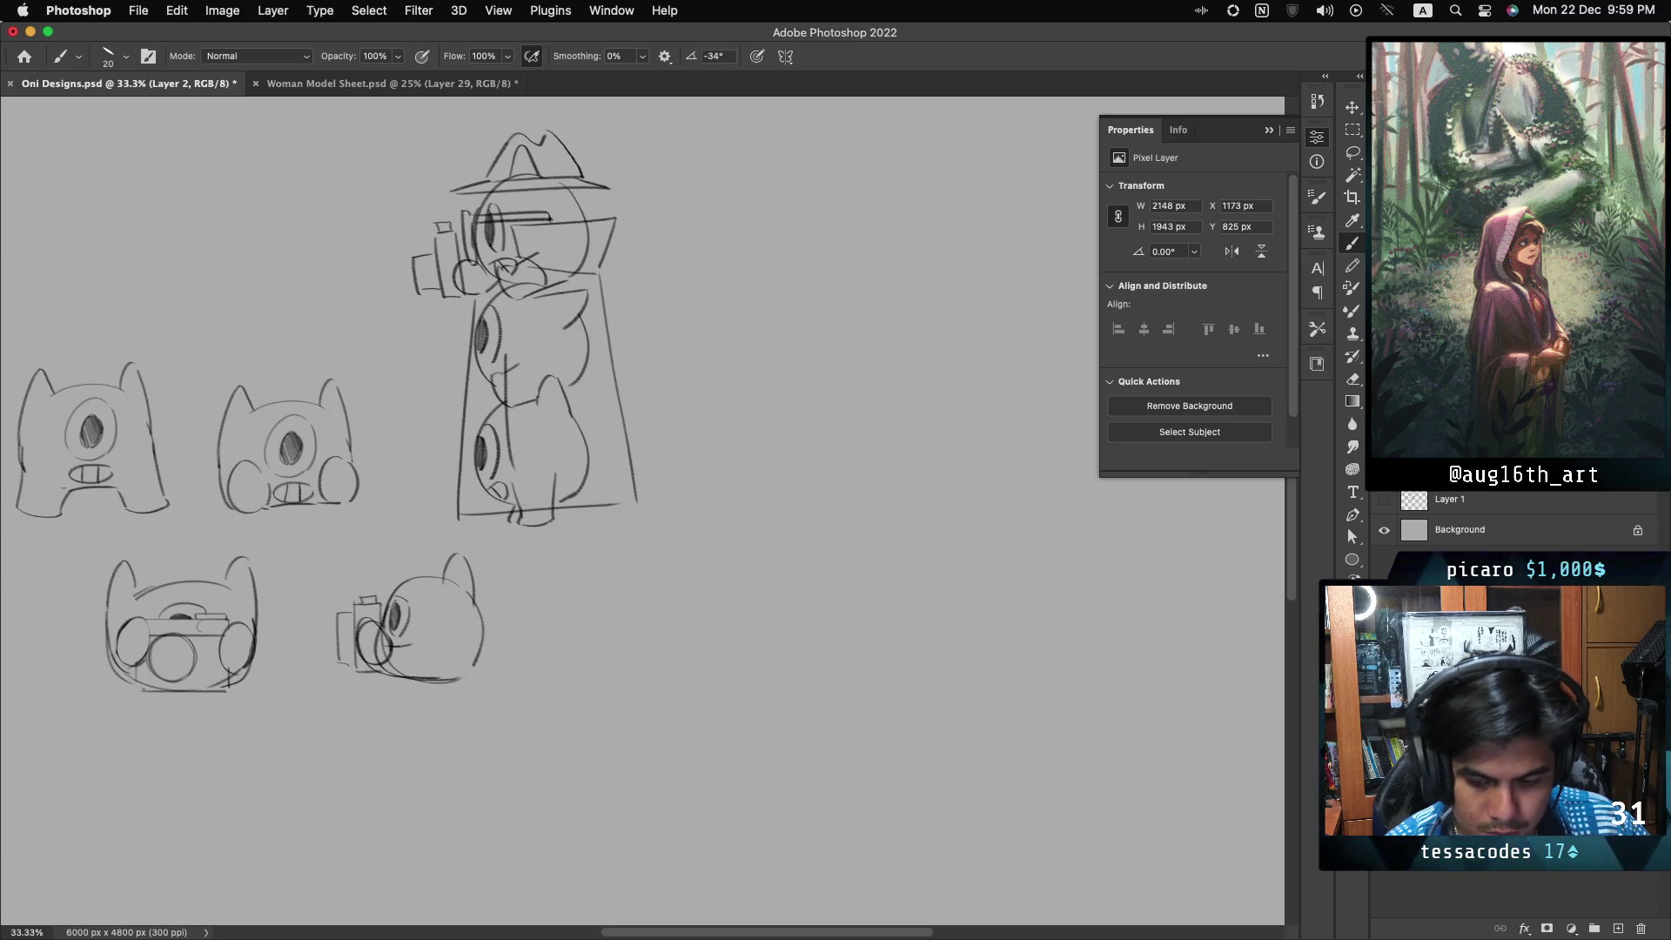
pyautogui.hscroll(-8, 243, 290)
pyautogui.scroll(5, 243, 290)
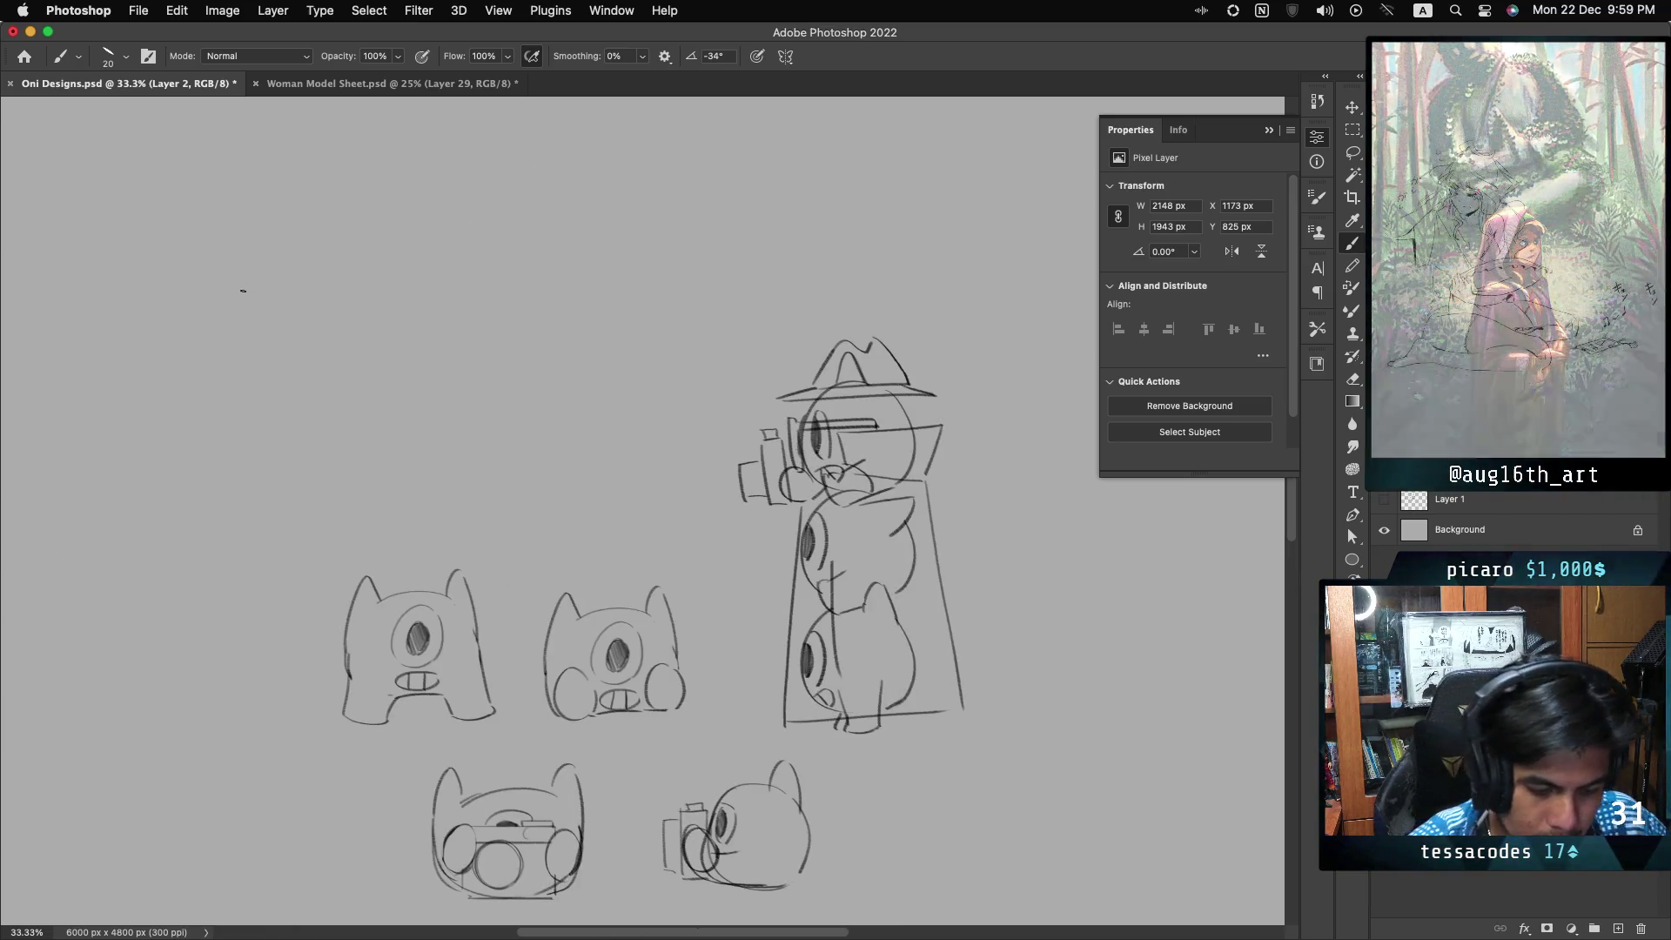
pyautogui.click(785, 56)
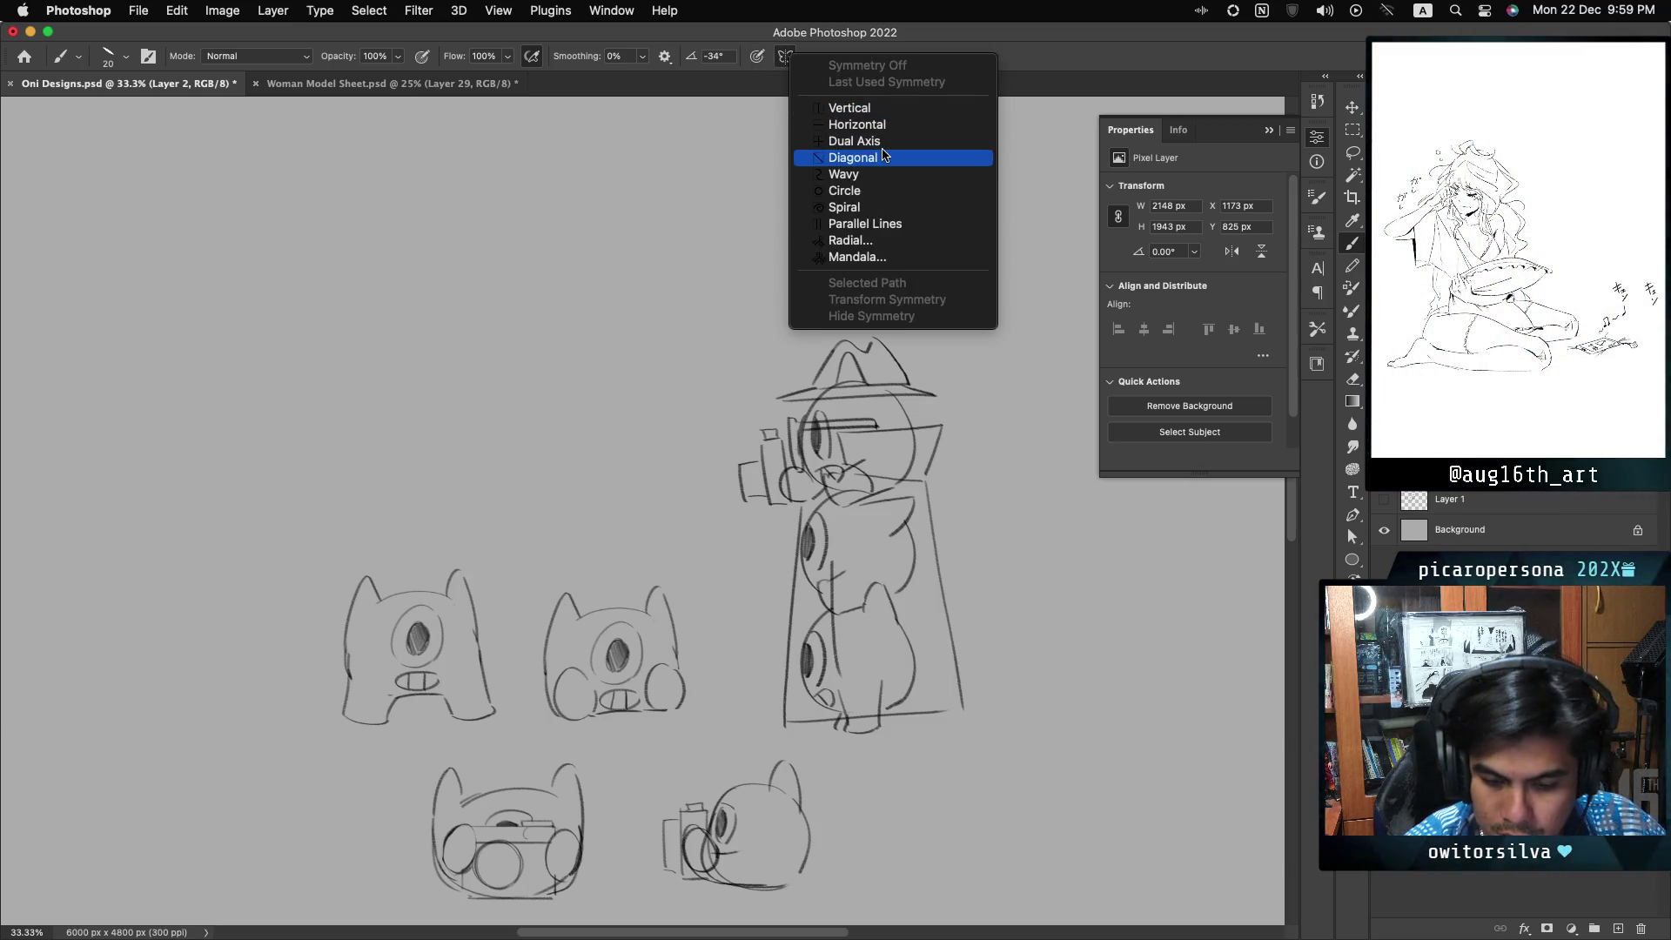
pyautogui.click(849, 107)
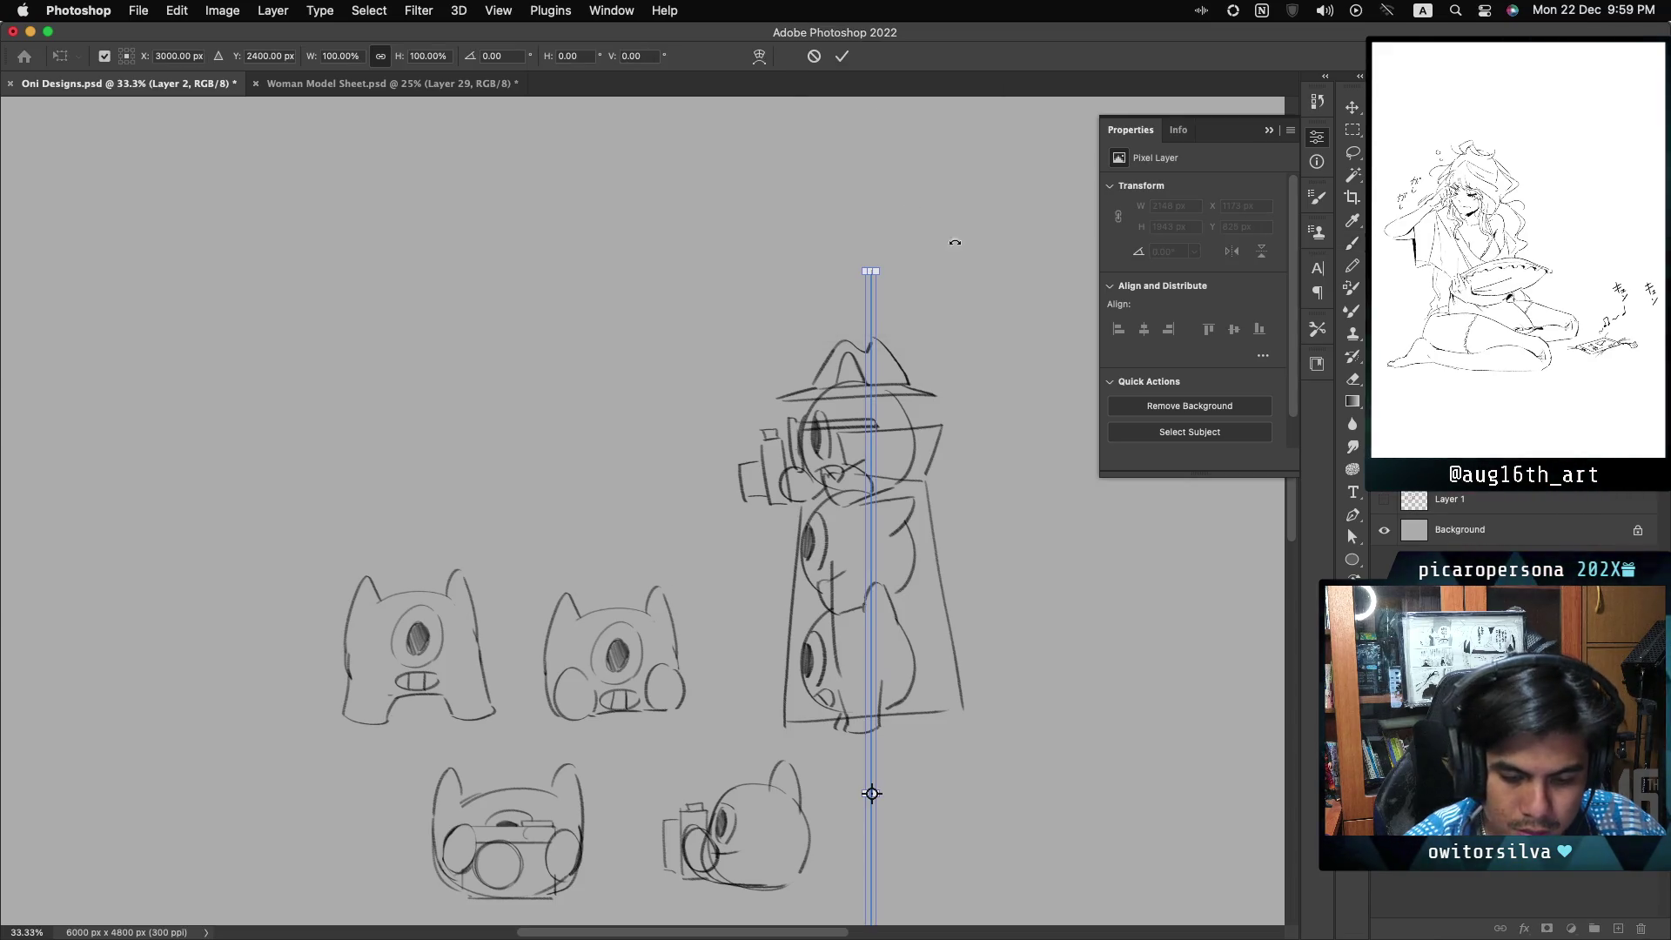
pyautogui.moveTo(870, 327)
pyautogui.mouseDown()
pyautogui.moveTo(228, 300)
pyautogui.moveTo(254, 202)
pyautogui.mouseUp()
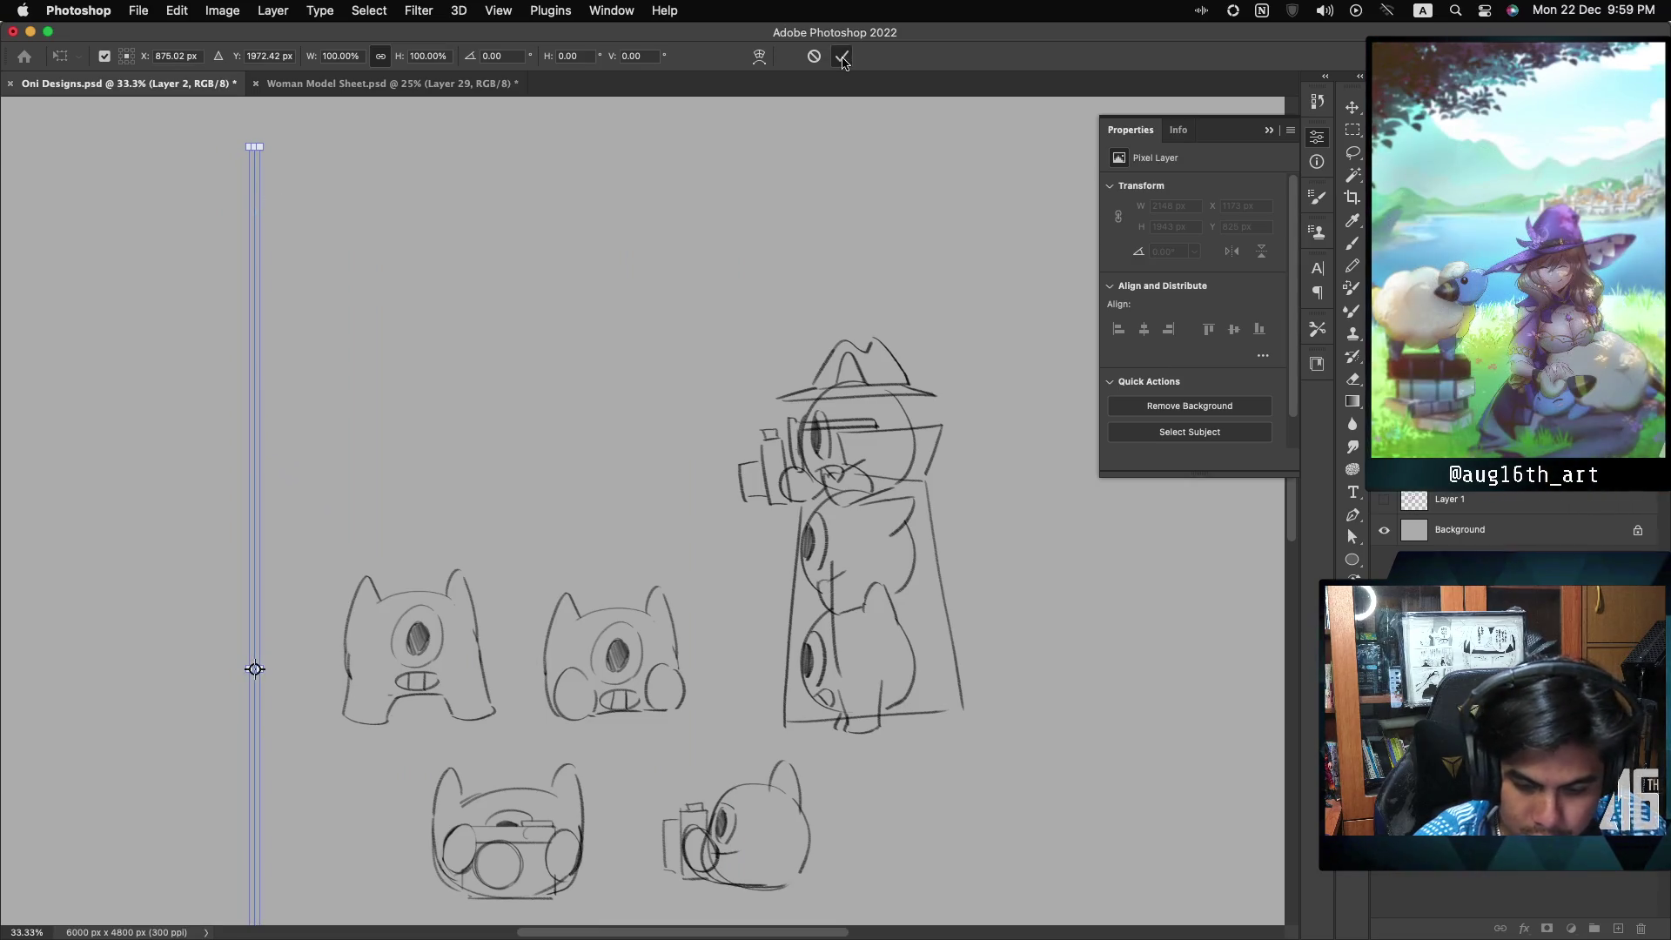
pyautogui.press('Return')
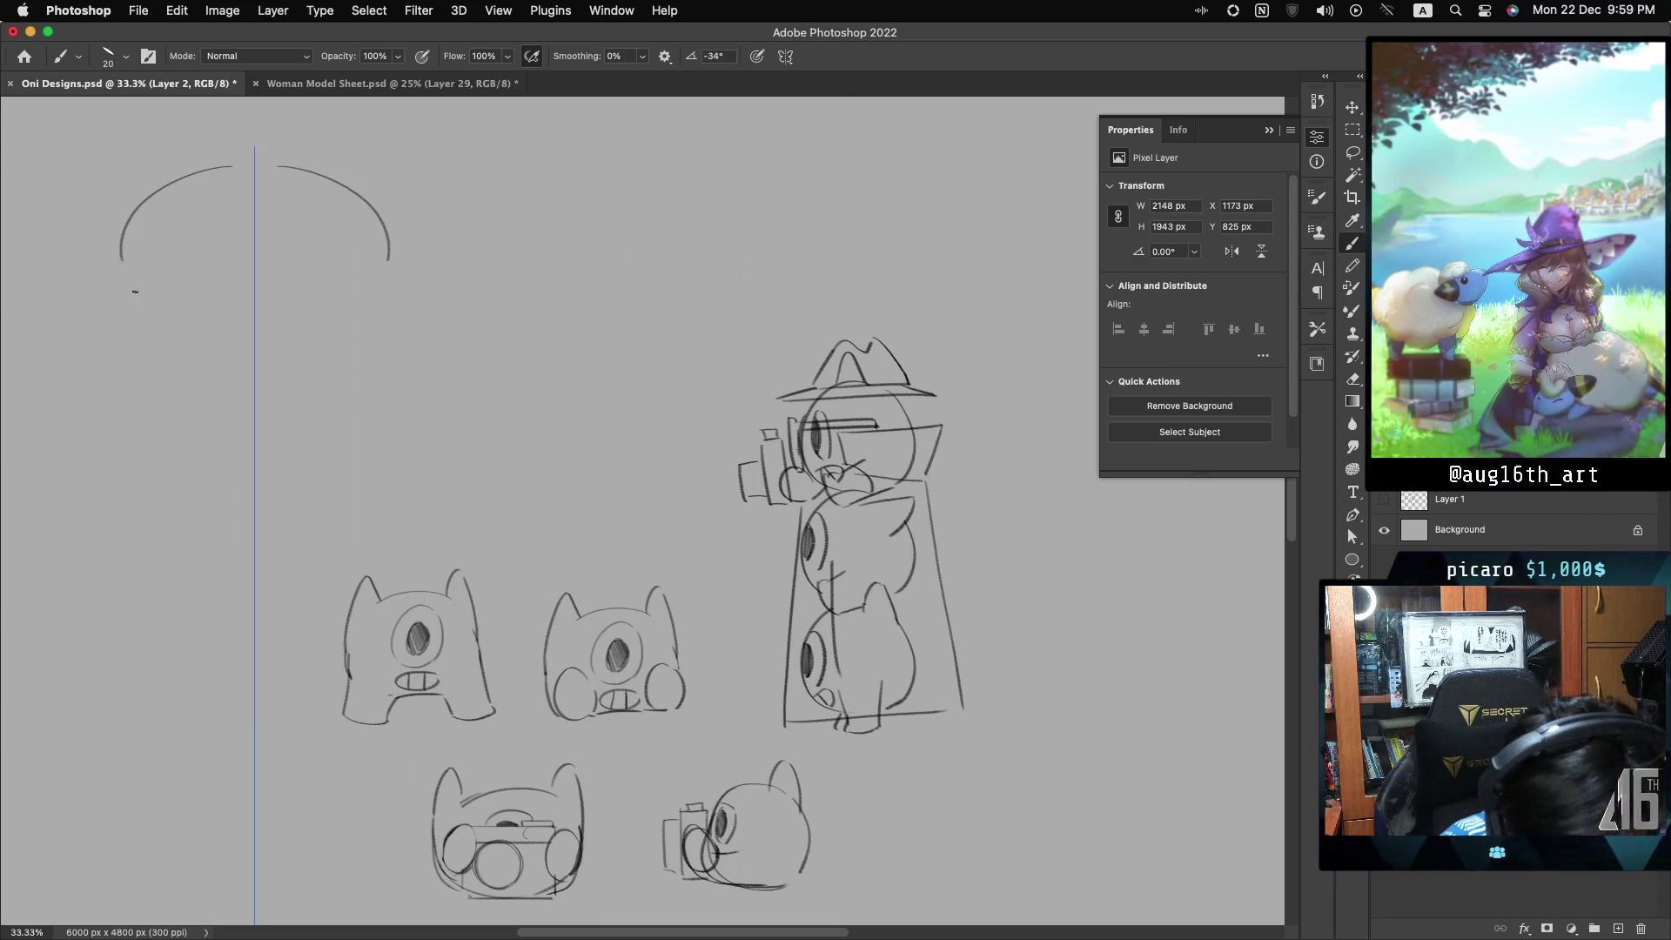
# - Draw the mirrored round head outline, redoing the top and side arcs until they fit
pyautogui.hotkey('ctrl', 'z')
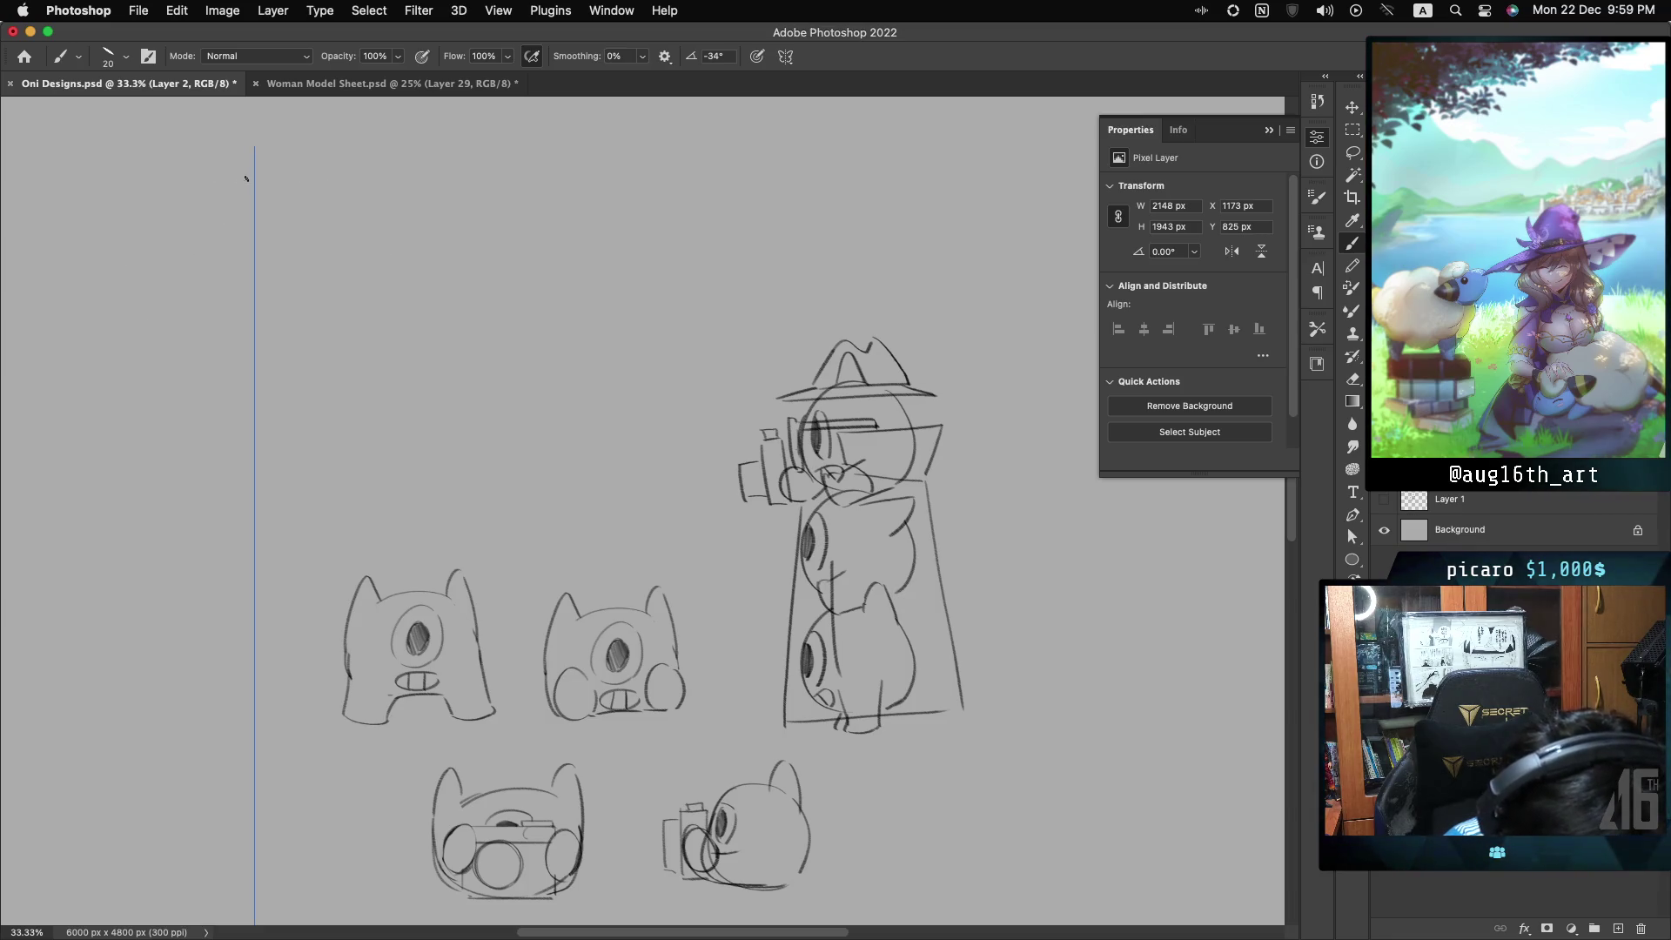
pyautogui.moveTo(125, 299); pyautogui.dragTo(251, 153)
pyautogui.hotkey('ctrl', 'z')
pyautogui.moveTo(149, 219)
pyautogui.mouseDown()
pyautogui.moveTo(236, 181)
pyautogui.moveTo(151, 200)
pyautogui.mouseUp()
pyautogui.hotkey('ctrl', 'z')
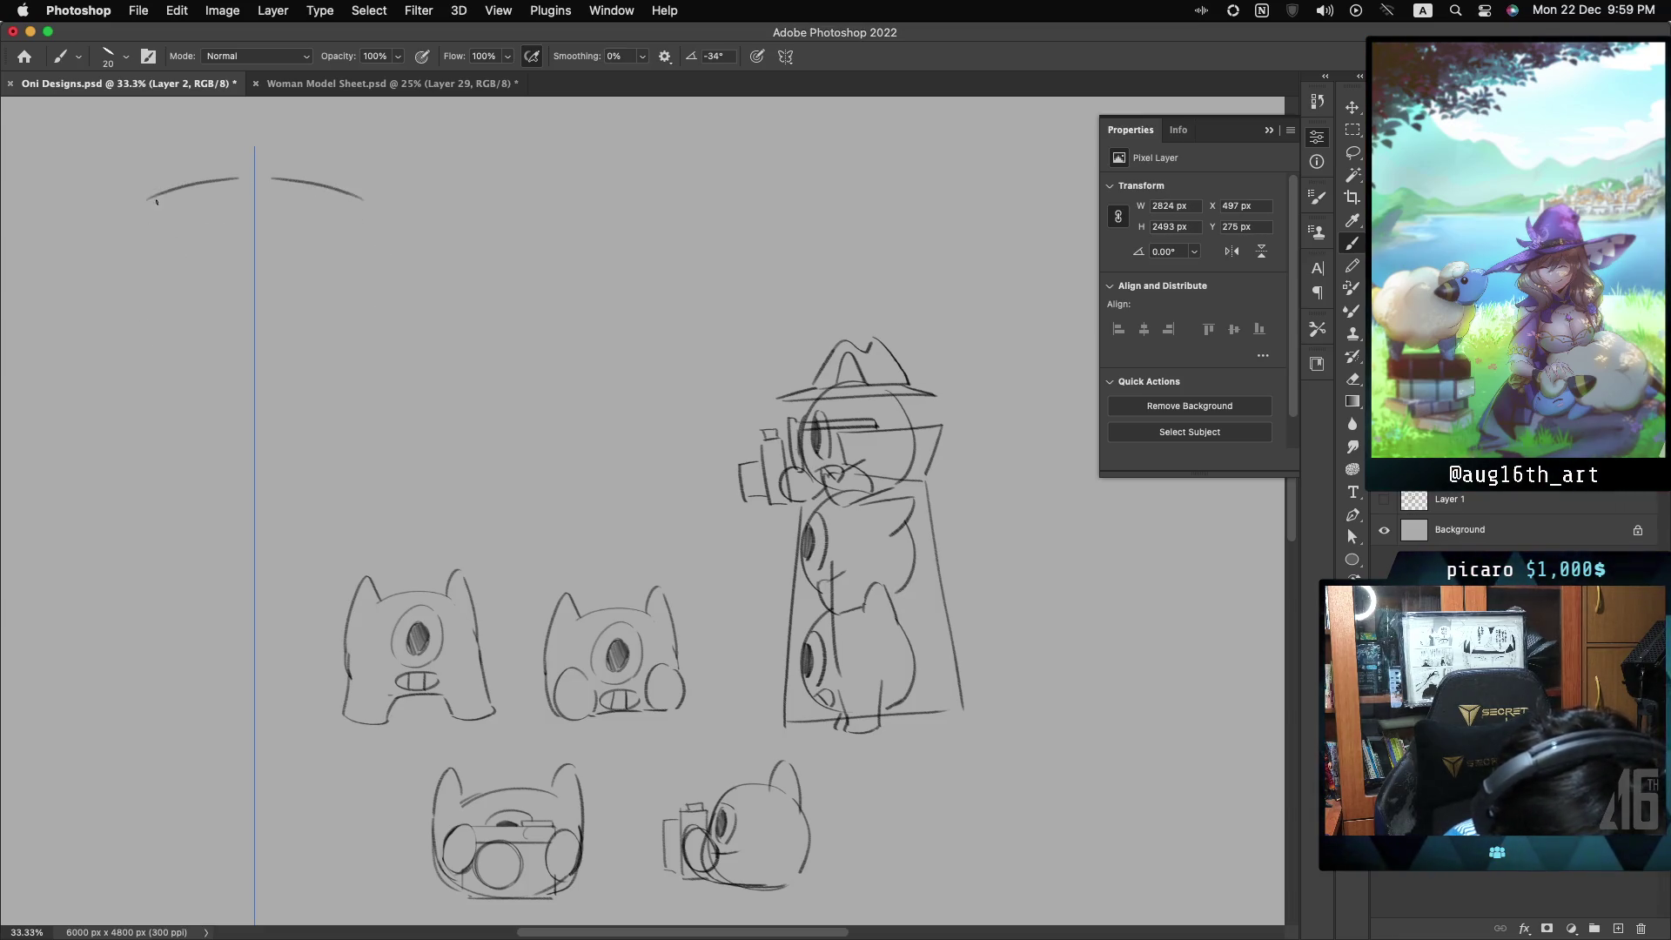
pyautogui.hotkey('ctrl', 'z')
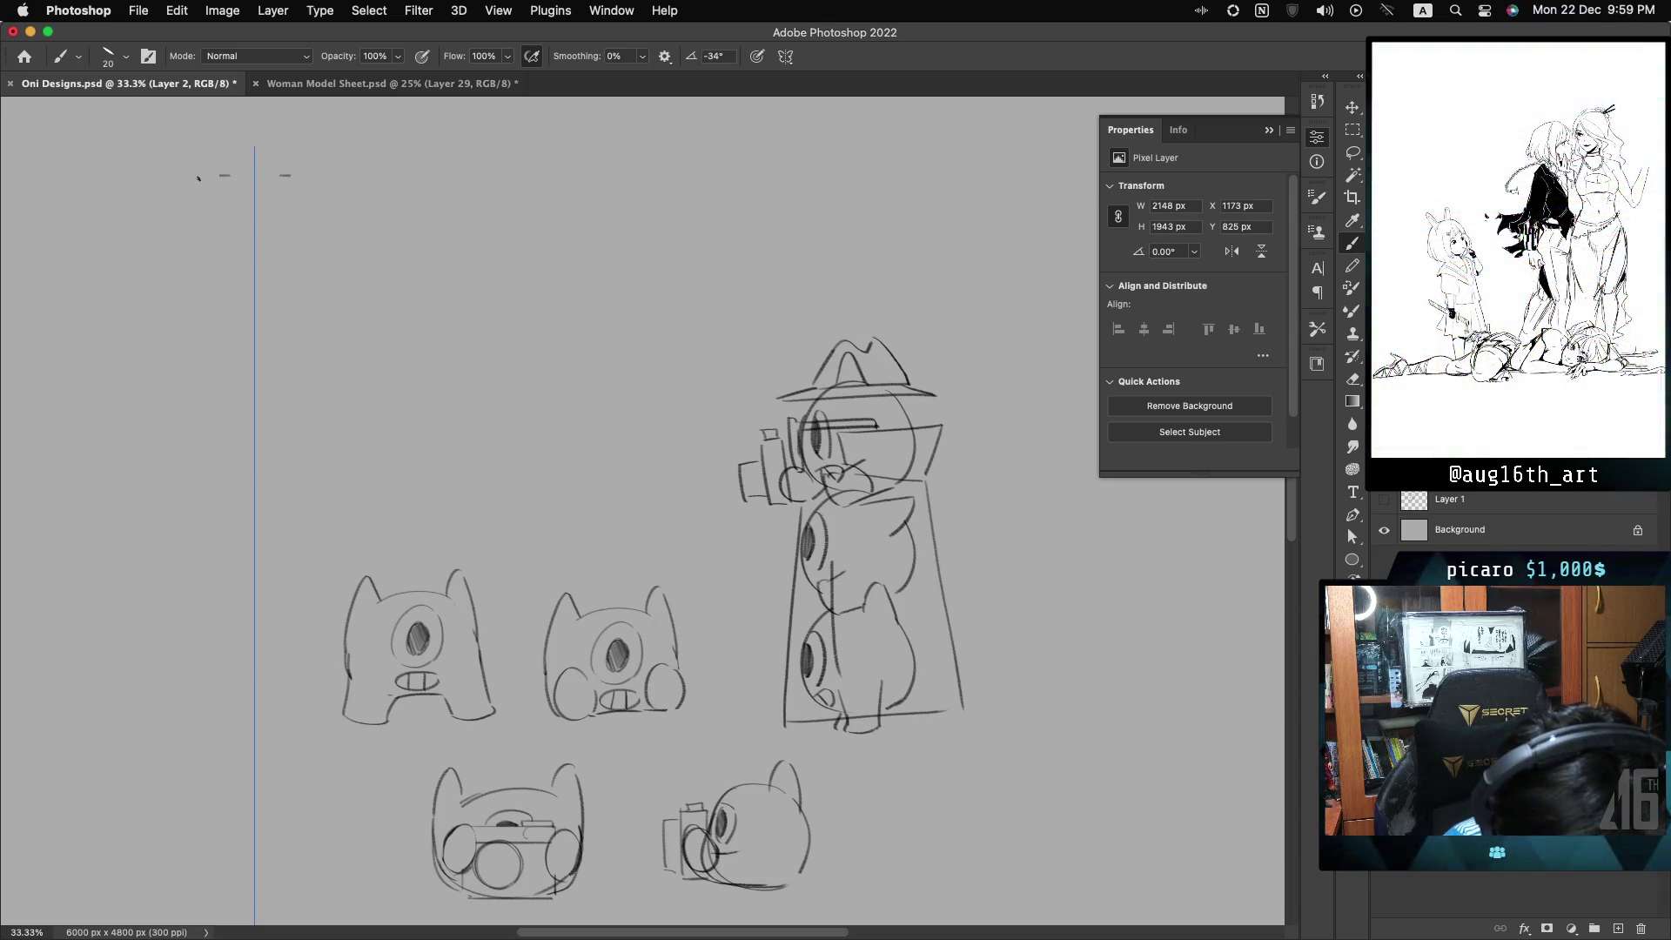
pyautogui.moveTo(120, 316); pyautogui.dragTo(229, 175)
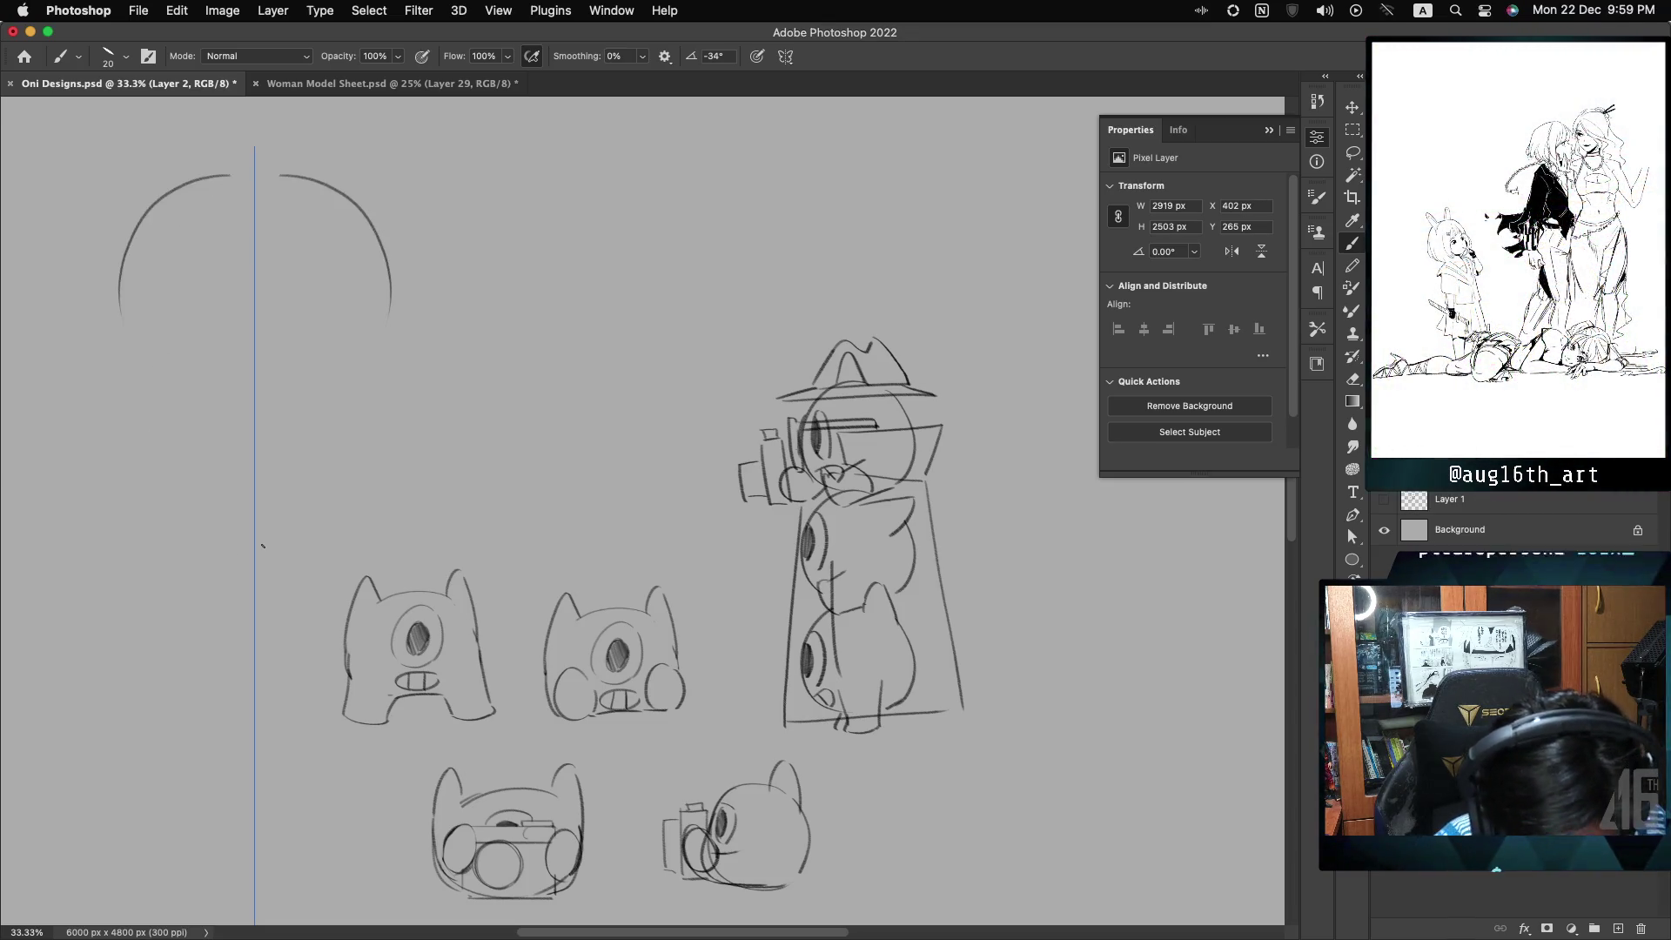
pyautogui.moveTo(120, 300); pyautogui.dragTo(185, 383)
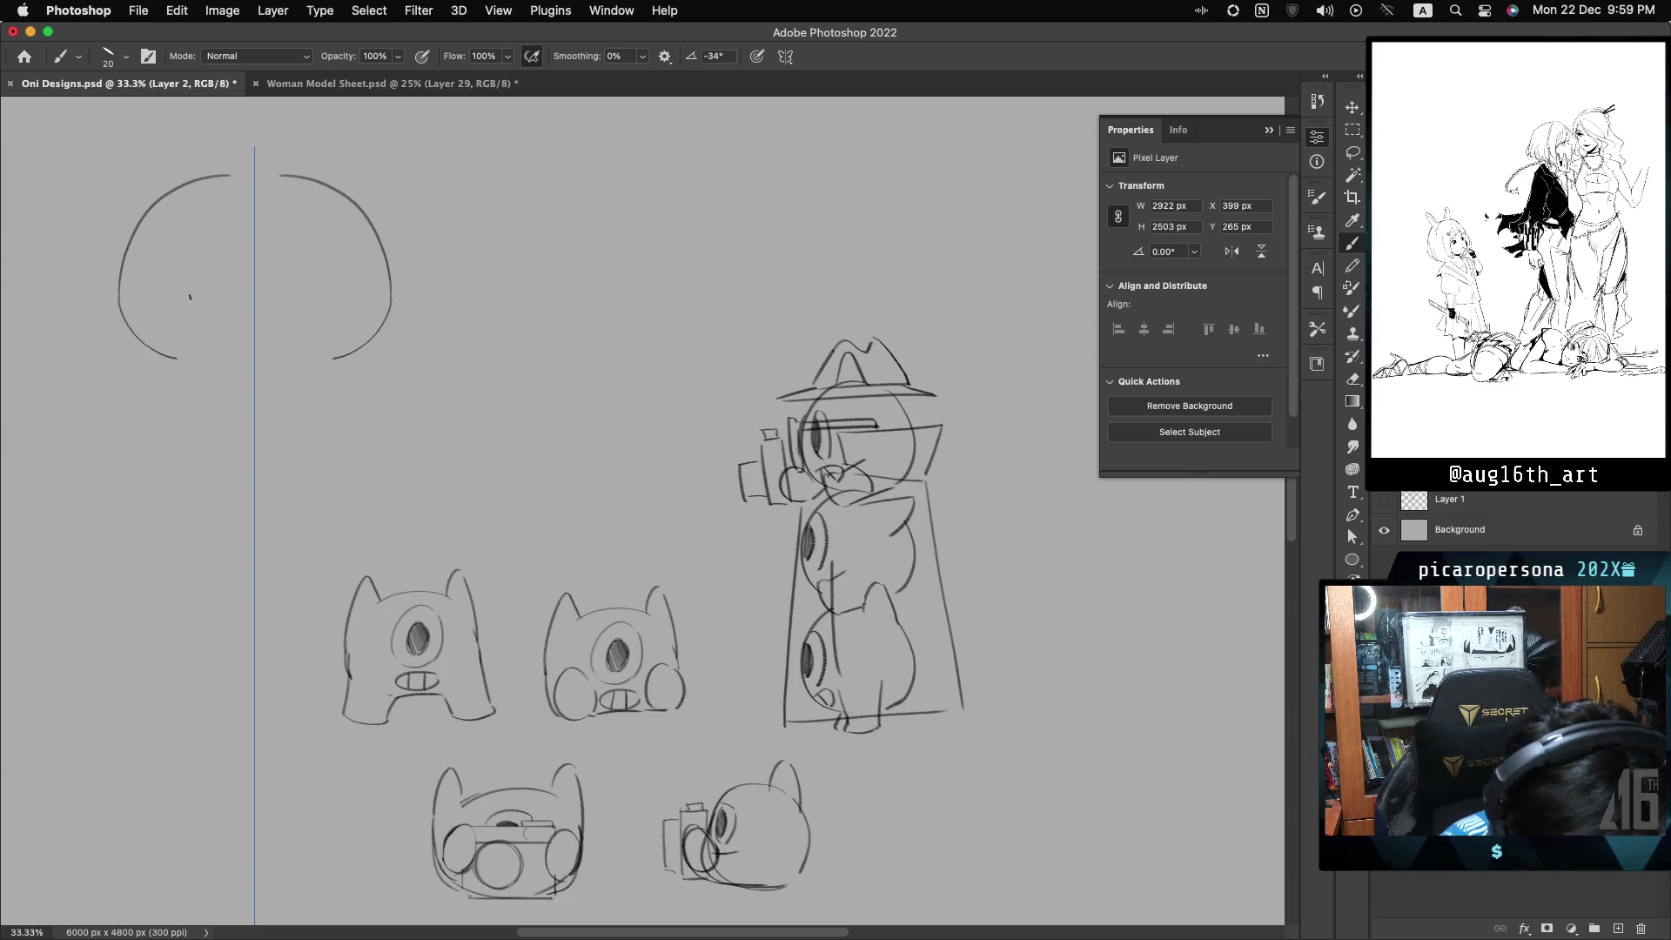
pyautogui.moveTo(117, 285); pyautogui.dragTo(145, 369)
pyautogui.hotkey('ctrl', 'z')
pyautogui.moveTo(119, 291); pyautogui.dragTo(148, 365)
pyautogui.hotkey('ctrl', 'z')
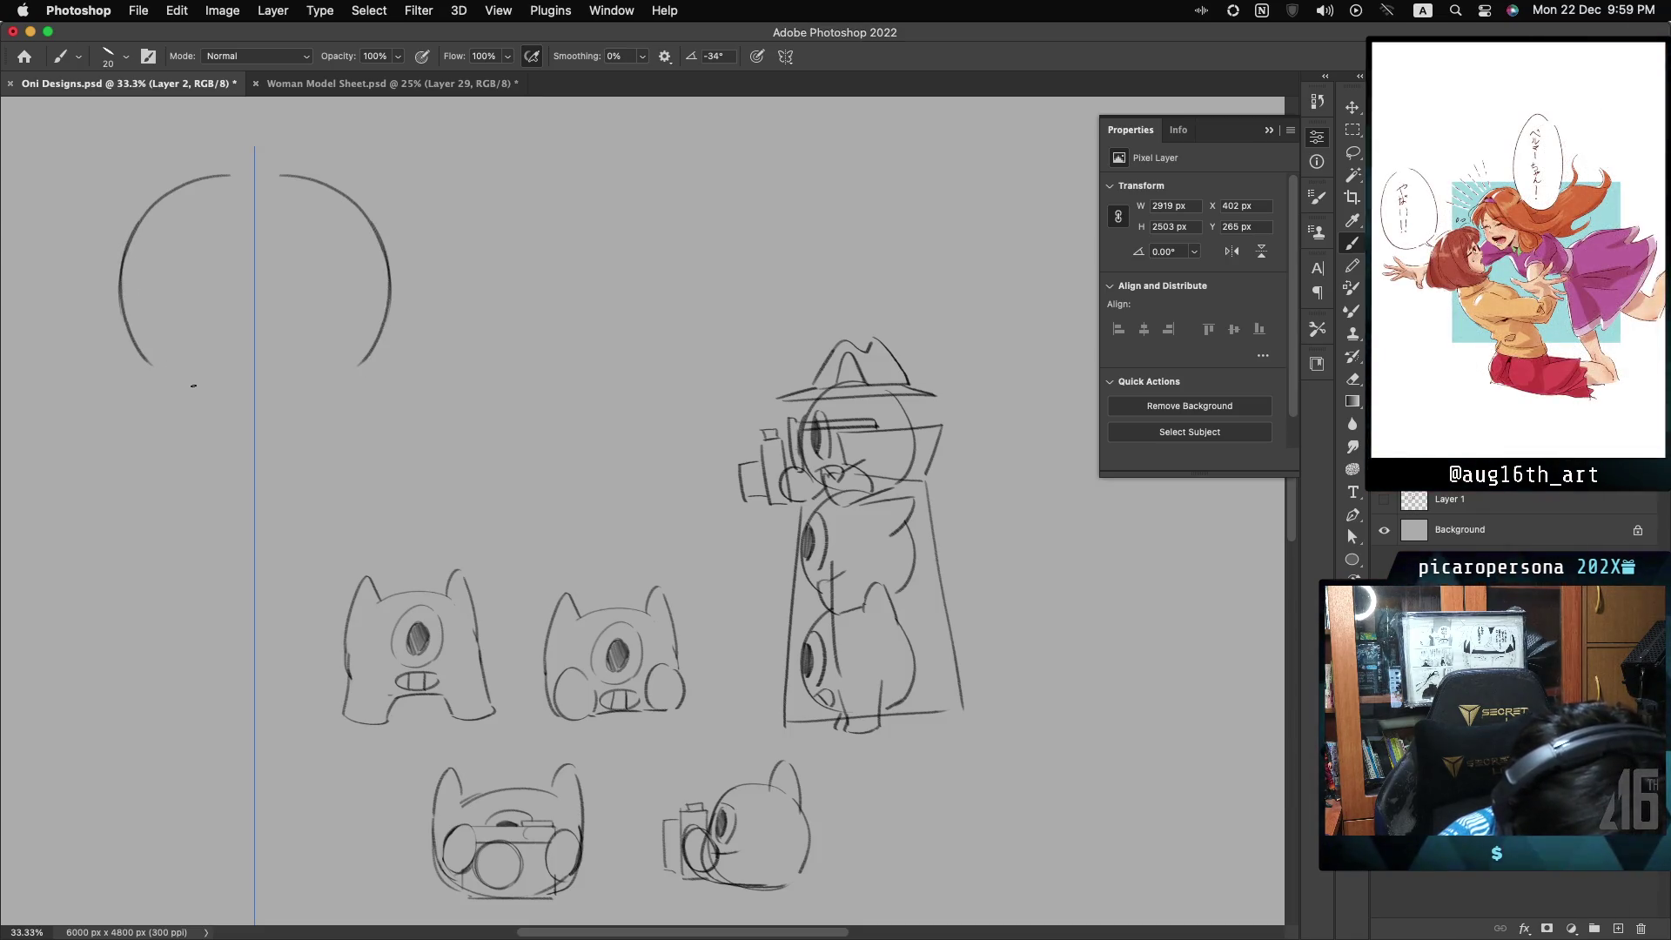
pyautogui.press('super+z')
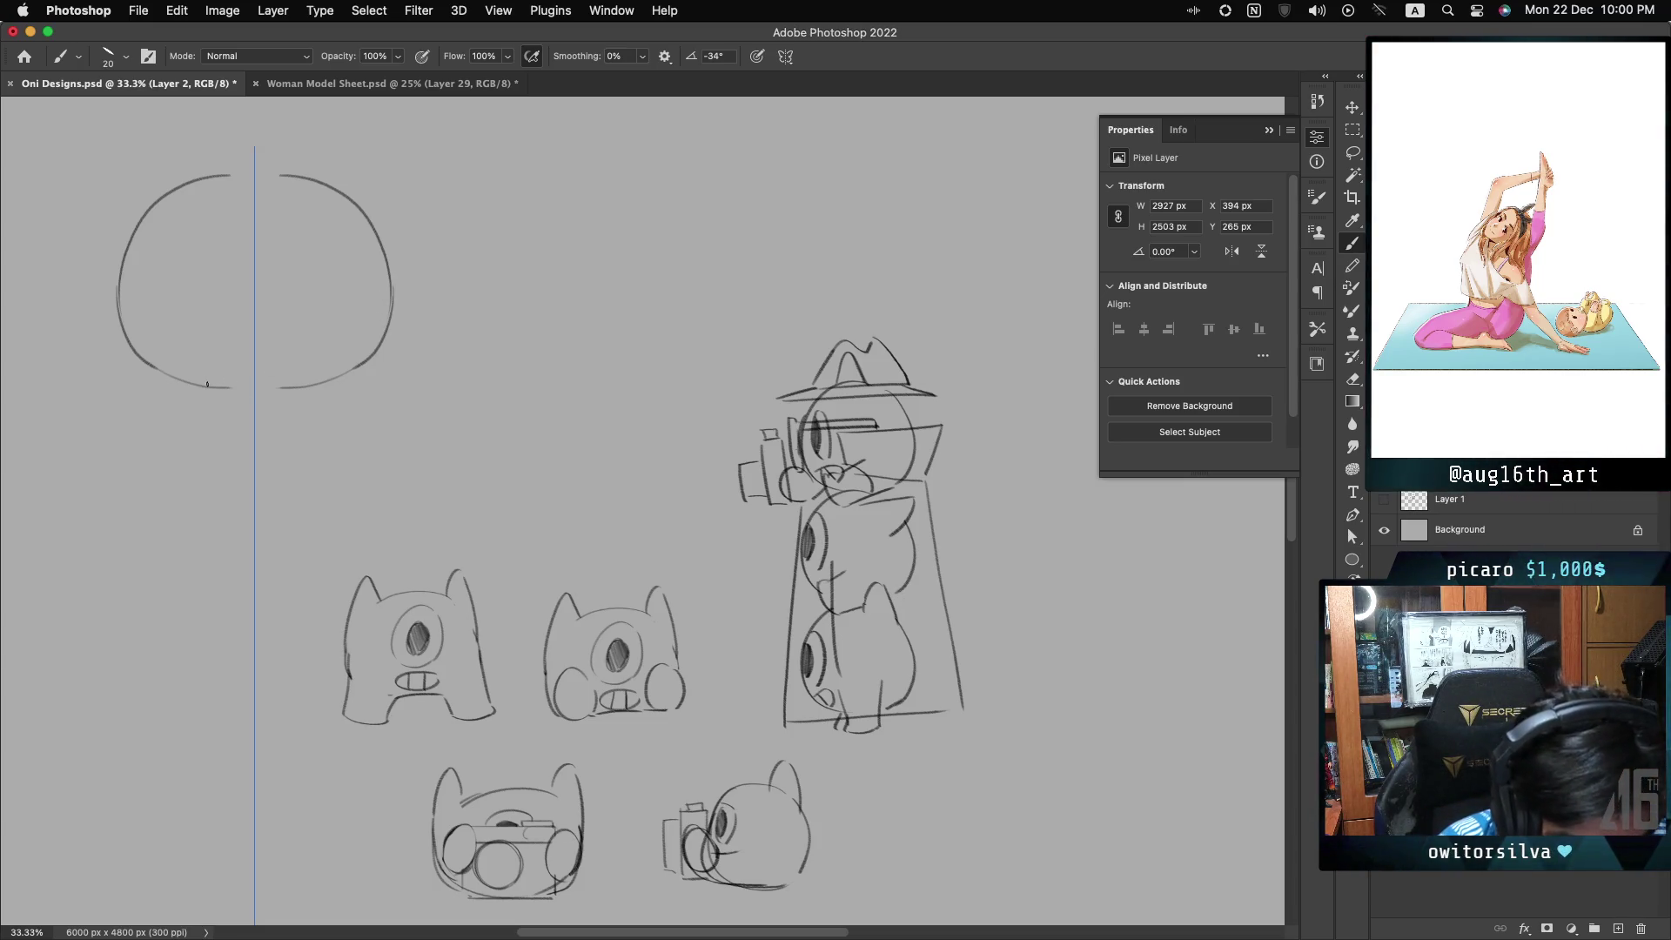
# - Close the gap at the bottom of the head circle and try an arc inside its top
pyautogui.moveTo(217, 388); pyautogui.dragTo(313, 389)
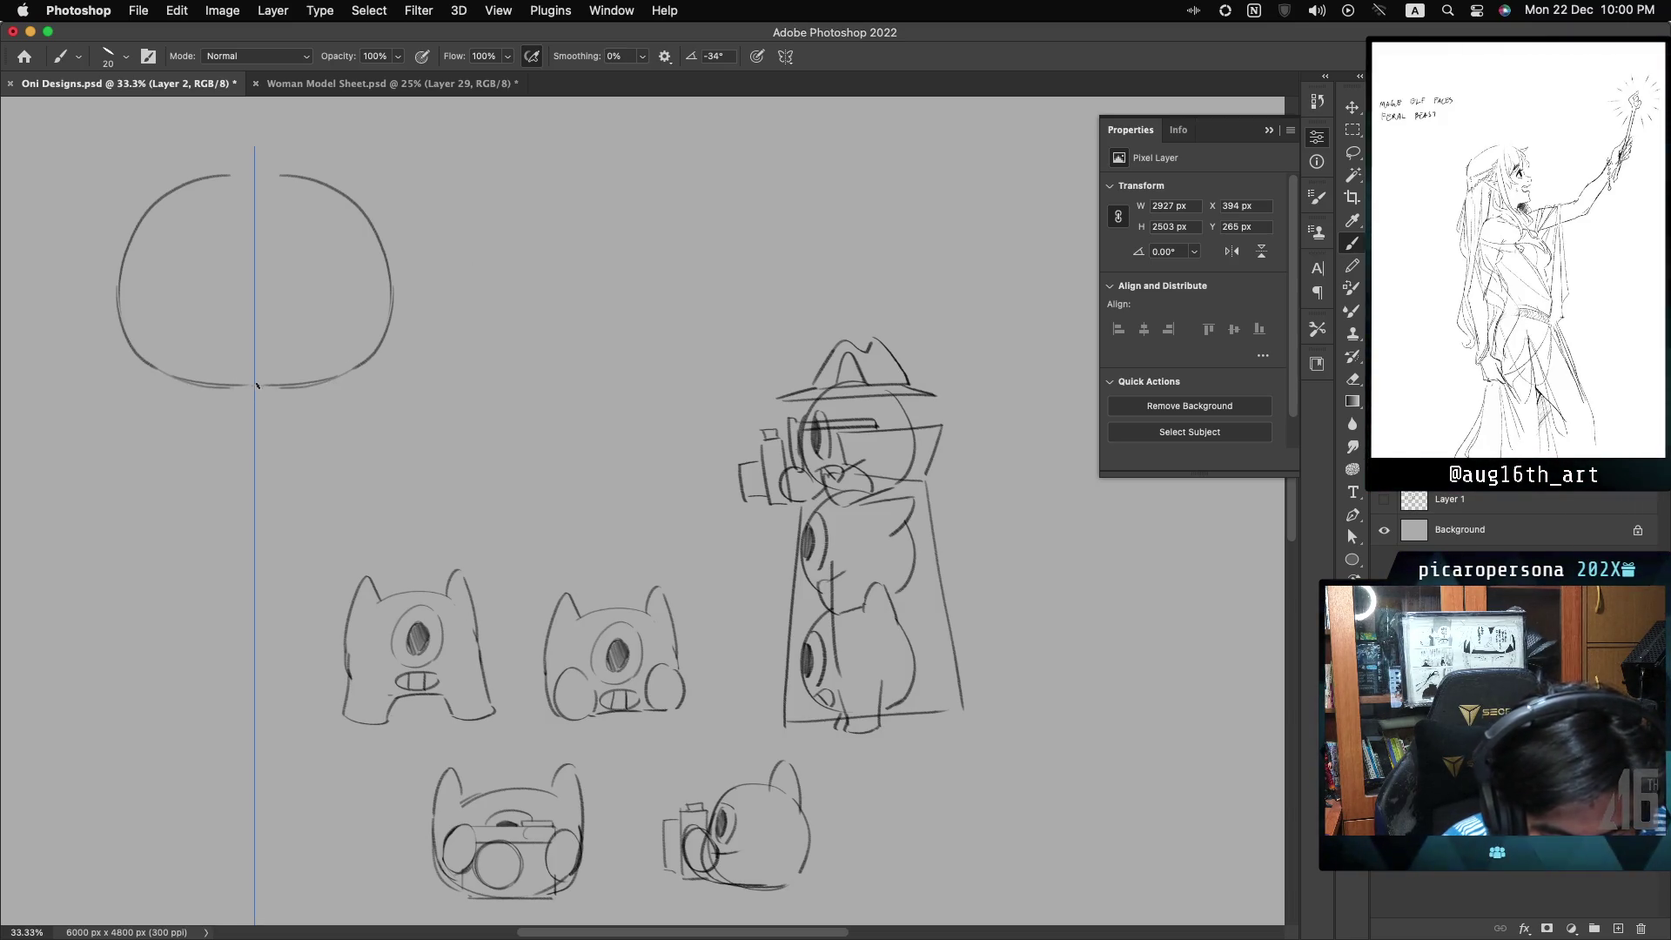
pyautogui.moveTo(204, 387); pyautogui.dragTo(296, 389)
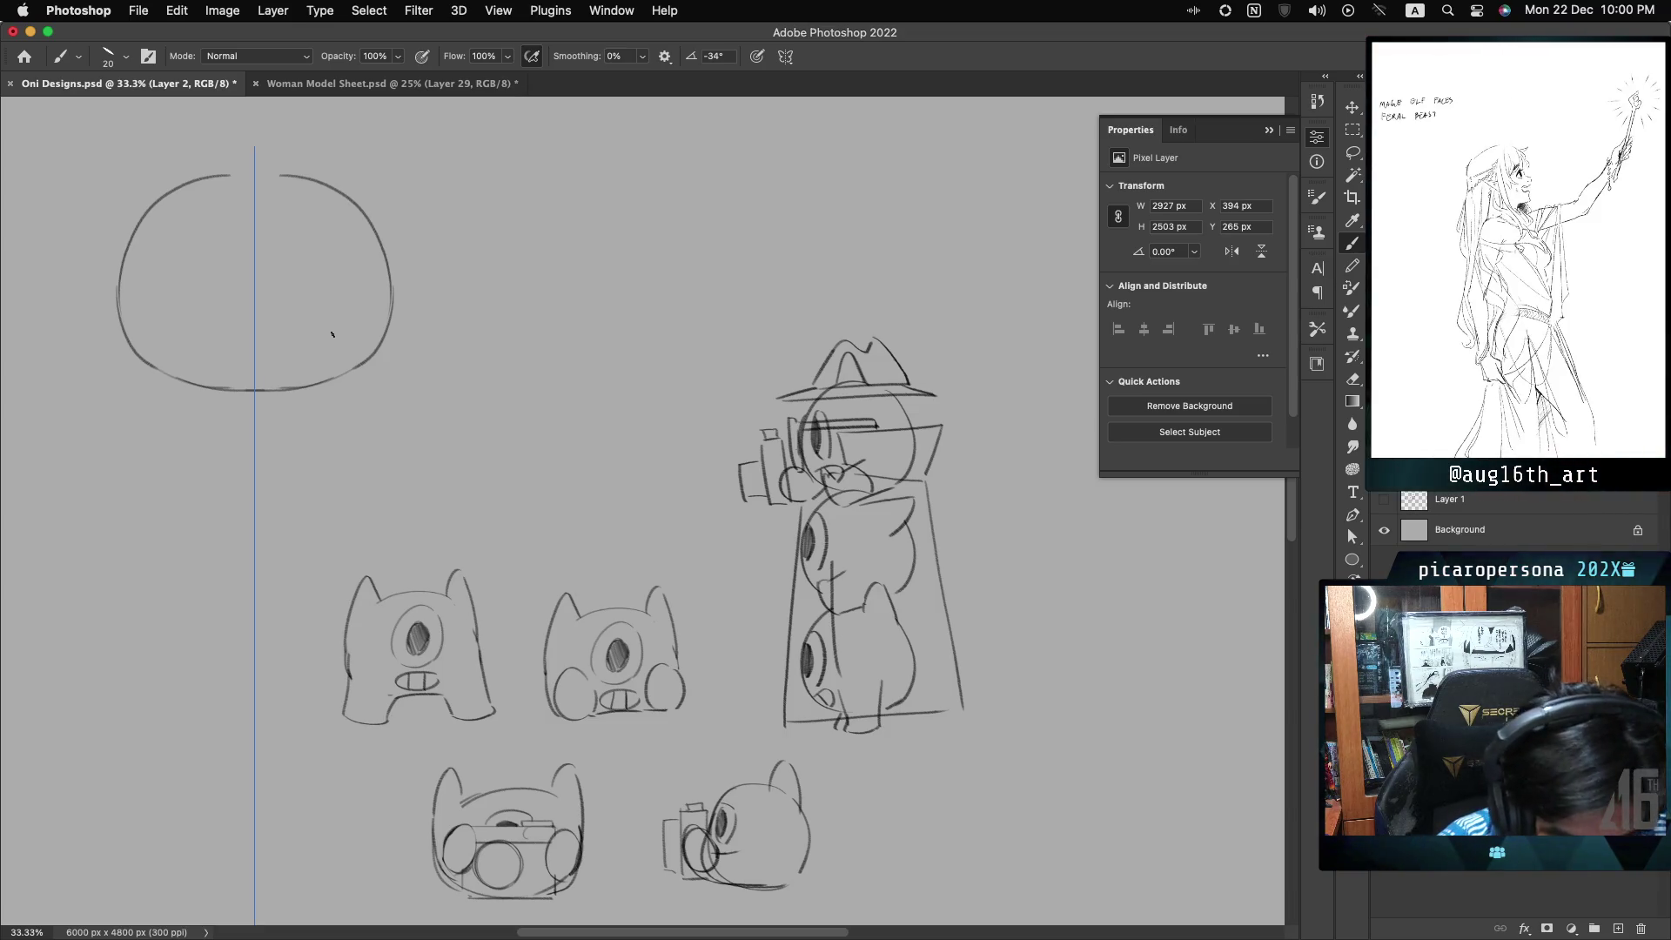
pyautogui.moveTo(263, 198)
pyautogui.mouseDown()
pyautogui.moveTo(296, 235)
pyautogui.moveTo(213, 235)
pyautogui.moveTo(213, 318)
pyautogui.moveTo(296, 245)
pyautogui.moveTo(249, 306)
pyautogui.moveTo(292, 292)
pyautogui.mouseUp()
pyautogui.hotkey('ctrl', 'z')
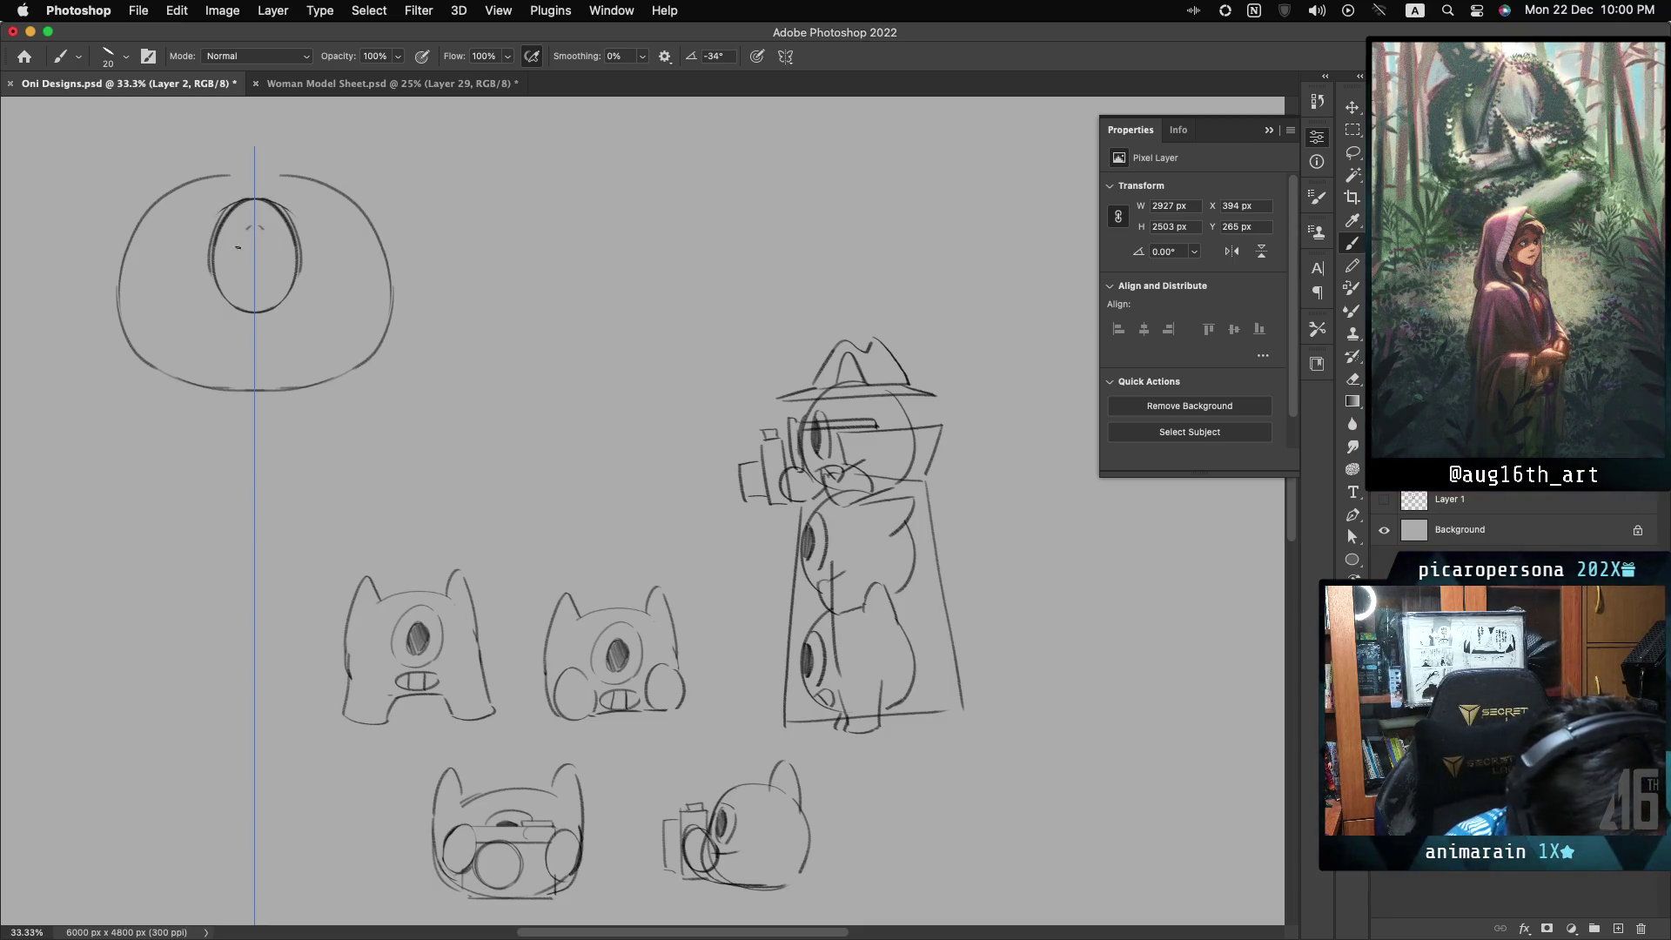
# - Draw a hatched inner eye oval, mirrored arcs around the eye and inner head side curves
pyautogui.moveTo(239, 242); pyautogui.dragTo(257, 281)
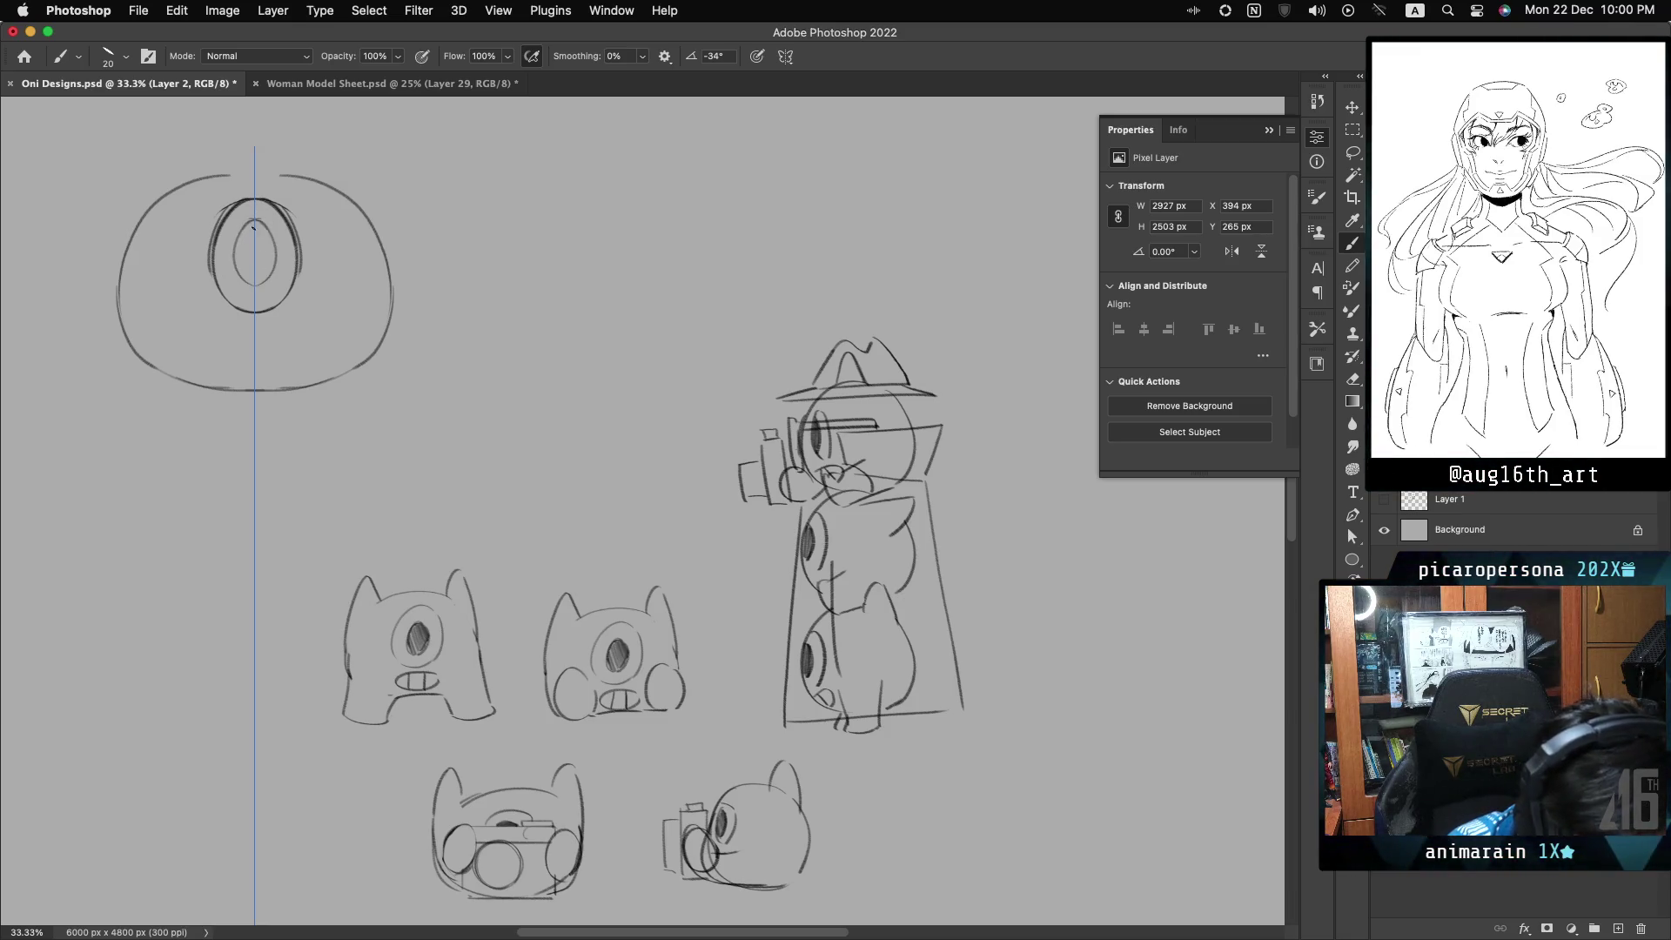
pyautogui.moveTo(243, 241); pyautogui.dragTo(254, 278)
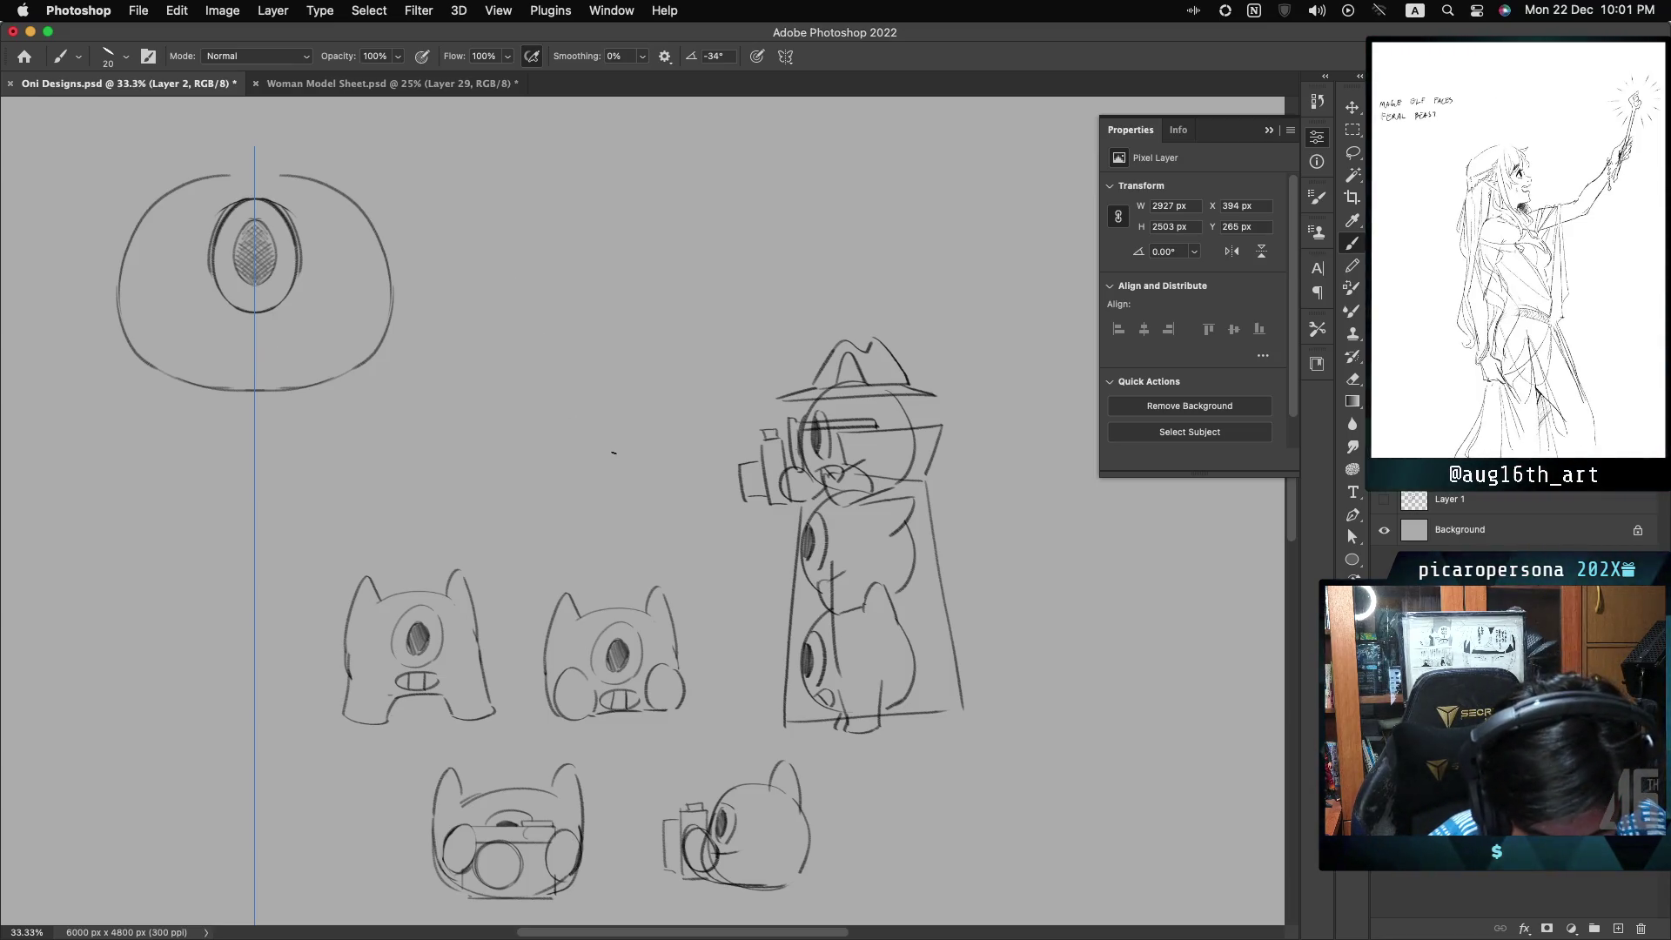
pyautogui.moveTo(209, 206); pyautogui.dragTo(205, 268)
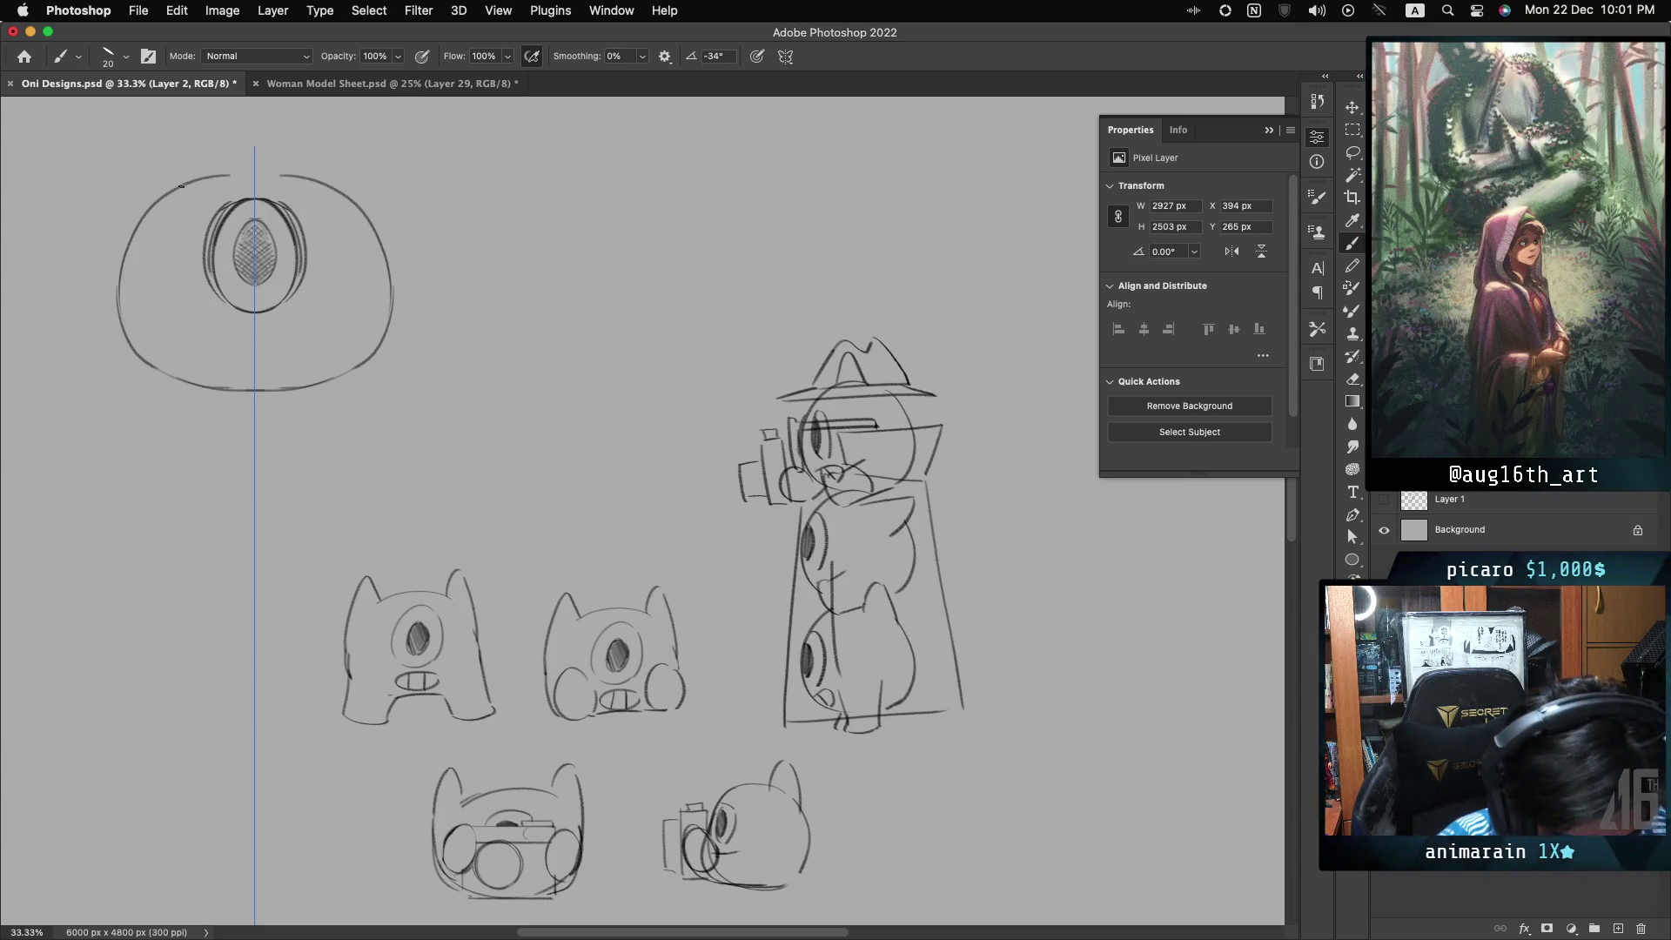
pyautogui.moveTo(174, 192); pyautogui.dragTo(163, 352)
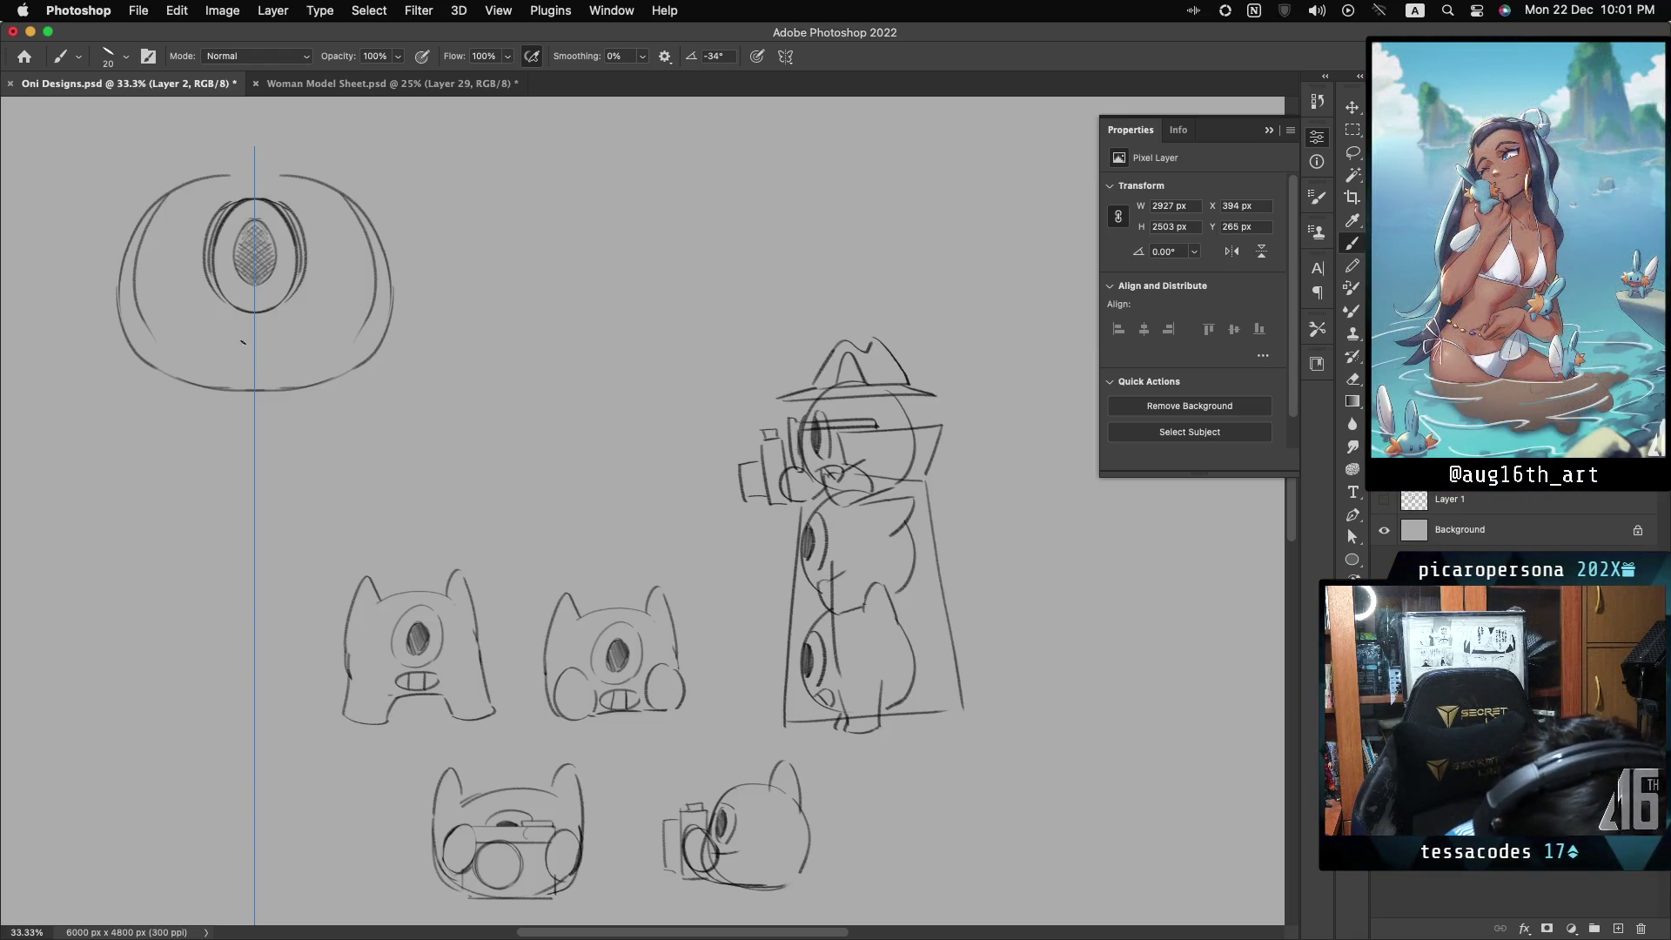
# - Draw a rounded toothy mouth below the eye, undo the hatched pupil, and add a small eye mark
pyautogui.moveTo(232, 337); pyautogui.dragTo(234, 372)
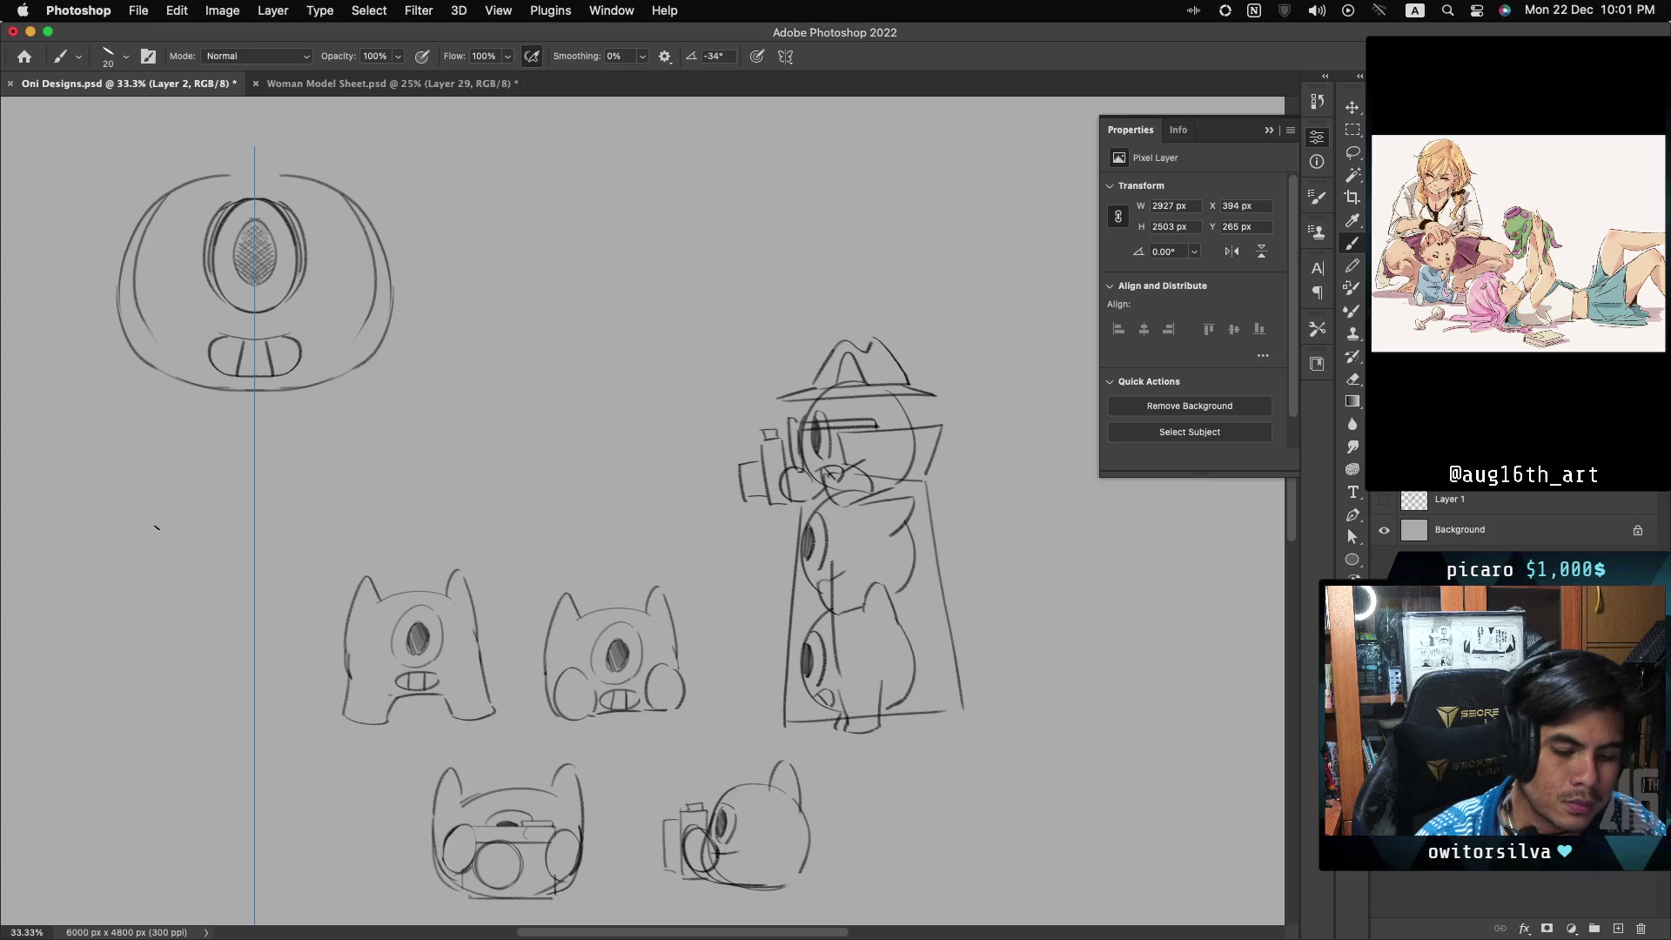
pyautogui.press('super+z')
pyautogui.press('super+z')
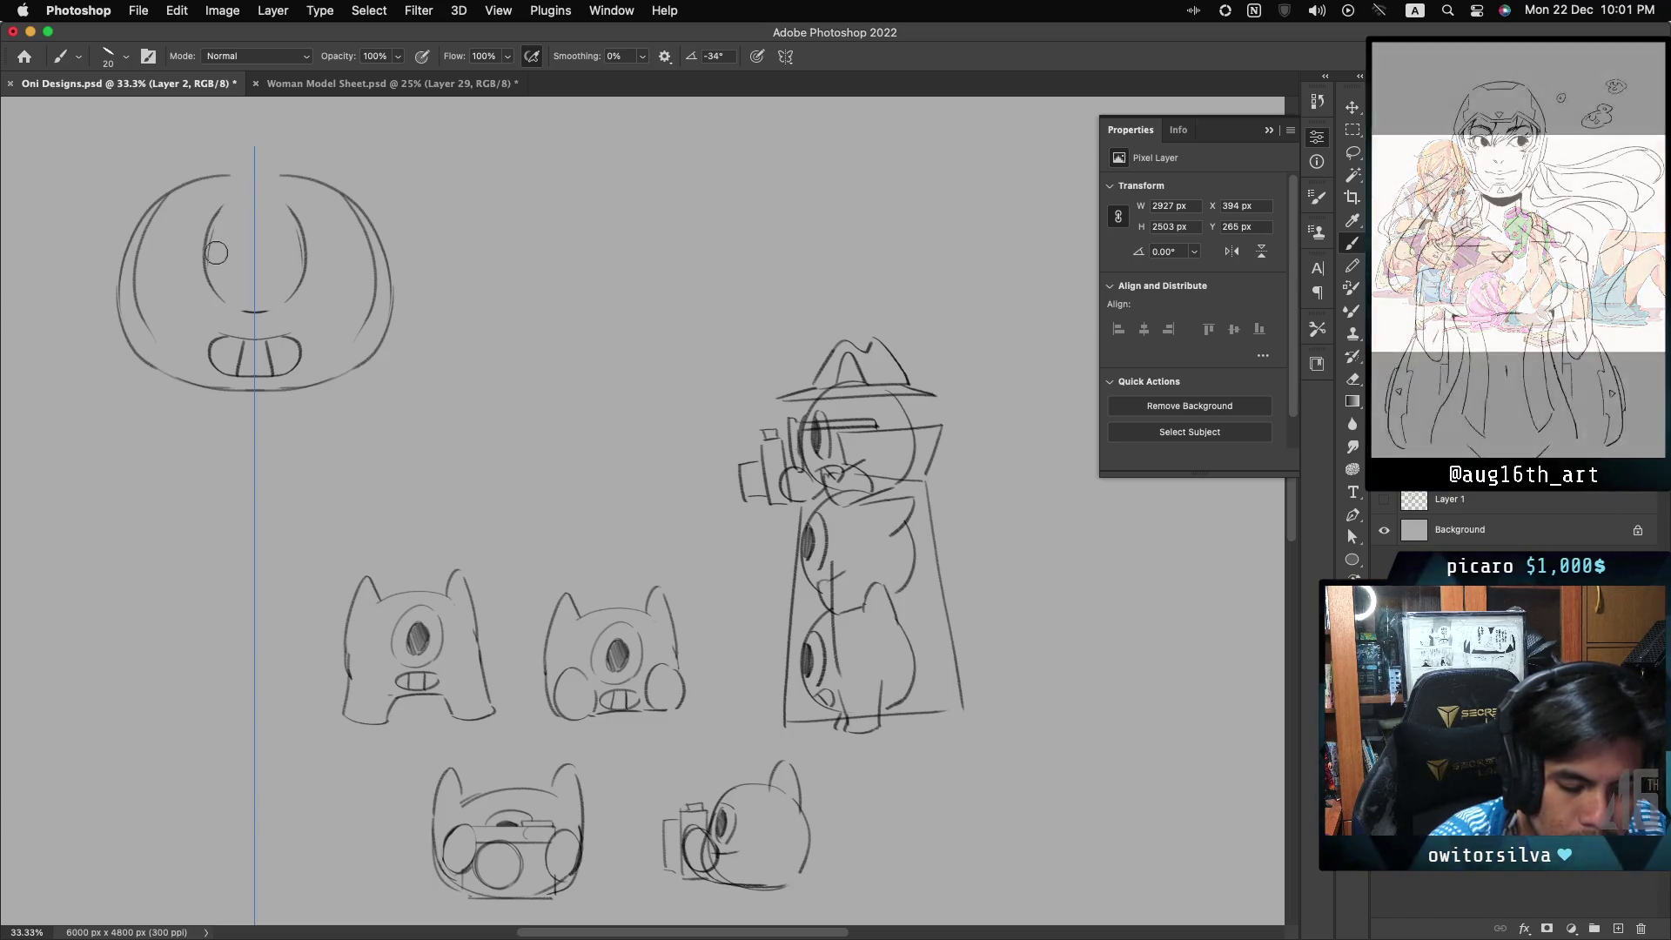
pyautogui.moveTo(220, 292); pyautogui.dragTo(226, 296)
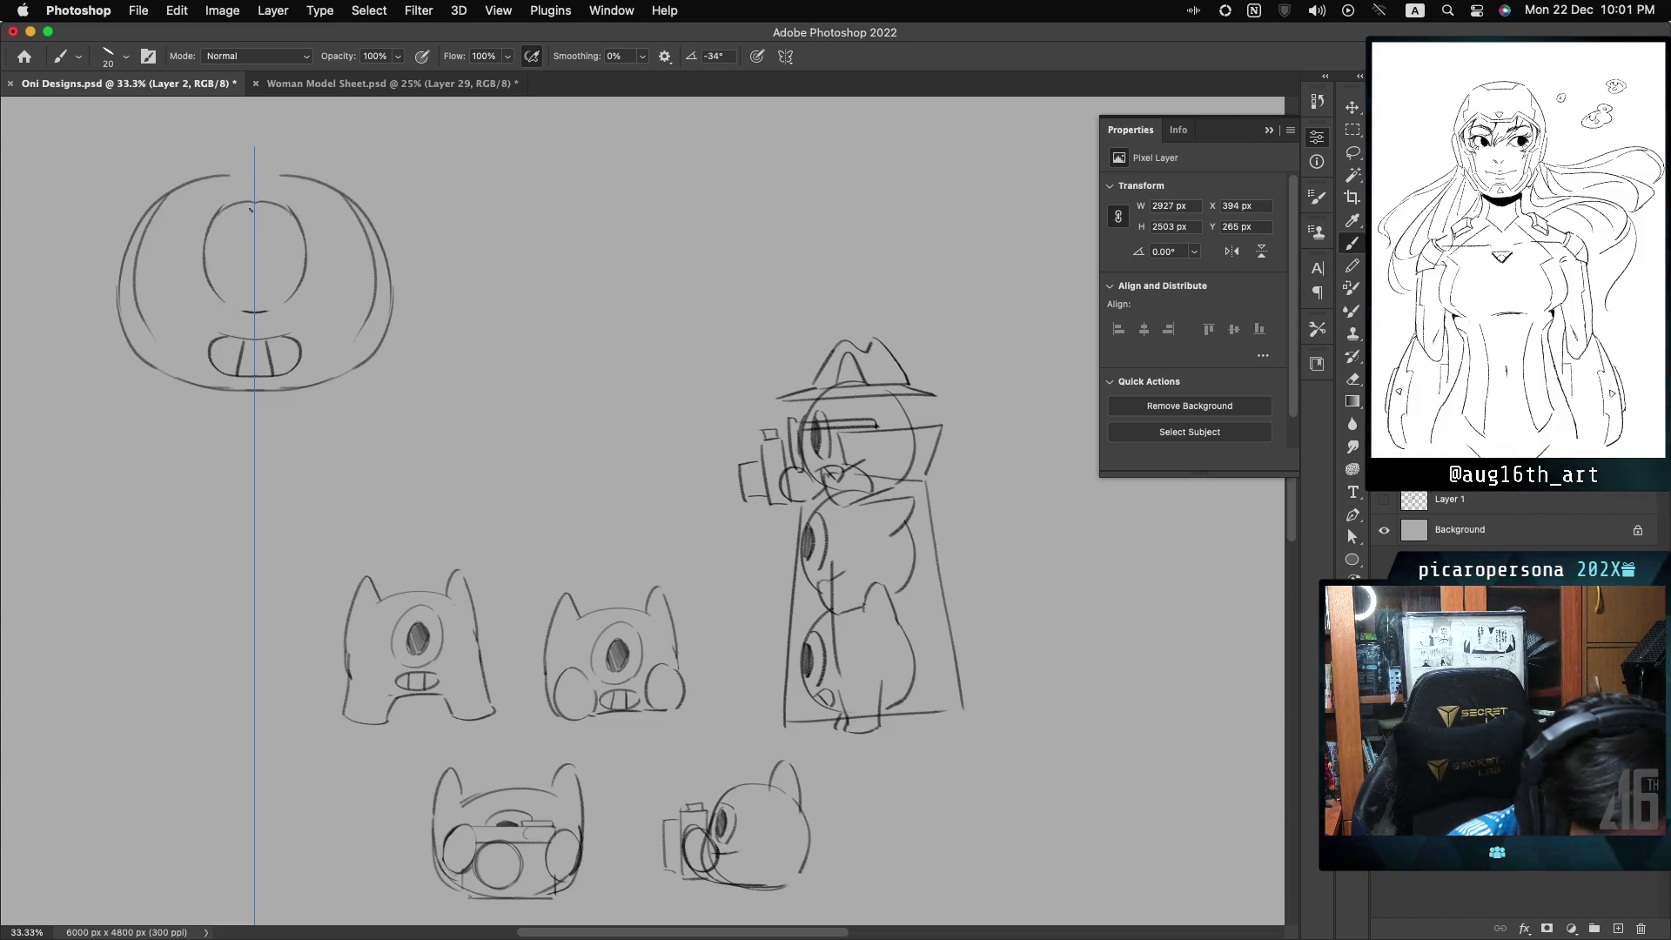
# - Draw mirrored pointed ears and the head's side outlines, redoing the over-long strokes
pyautogui.moveTo(209, 280); pyautogui.dragTo(302, 280)
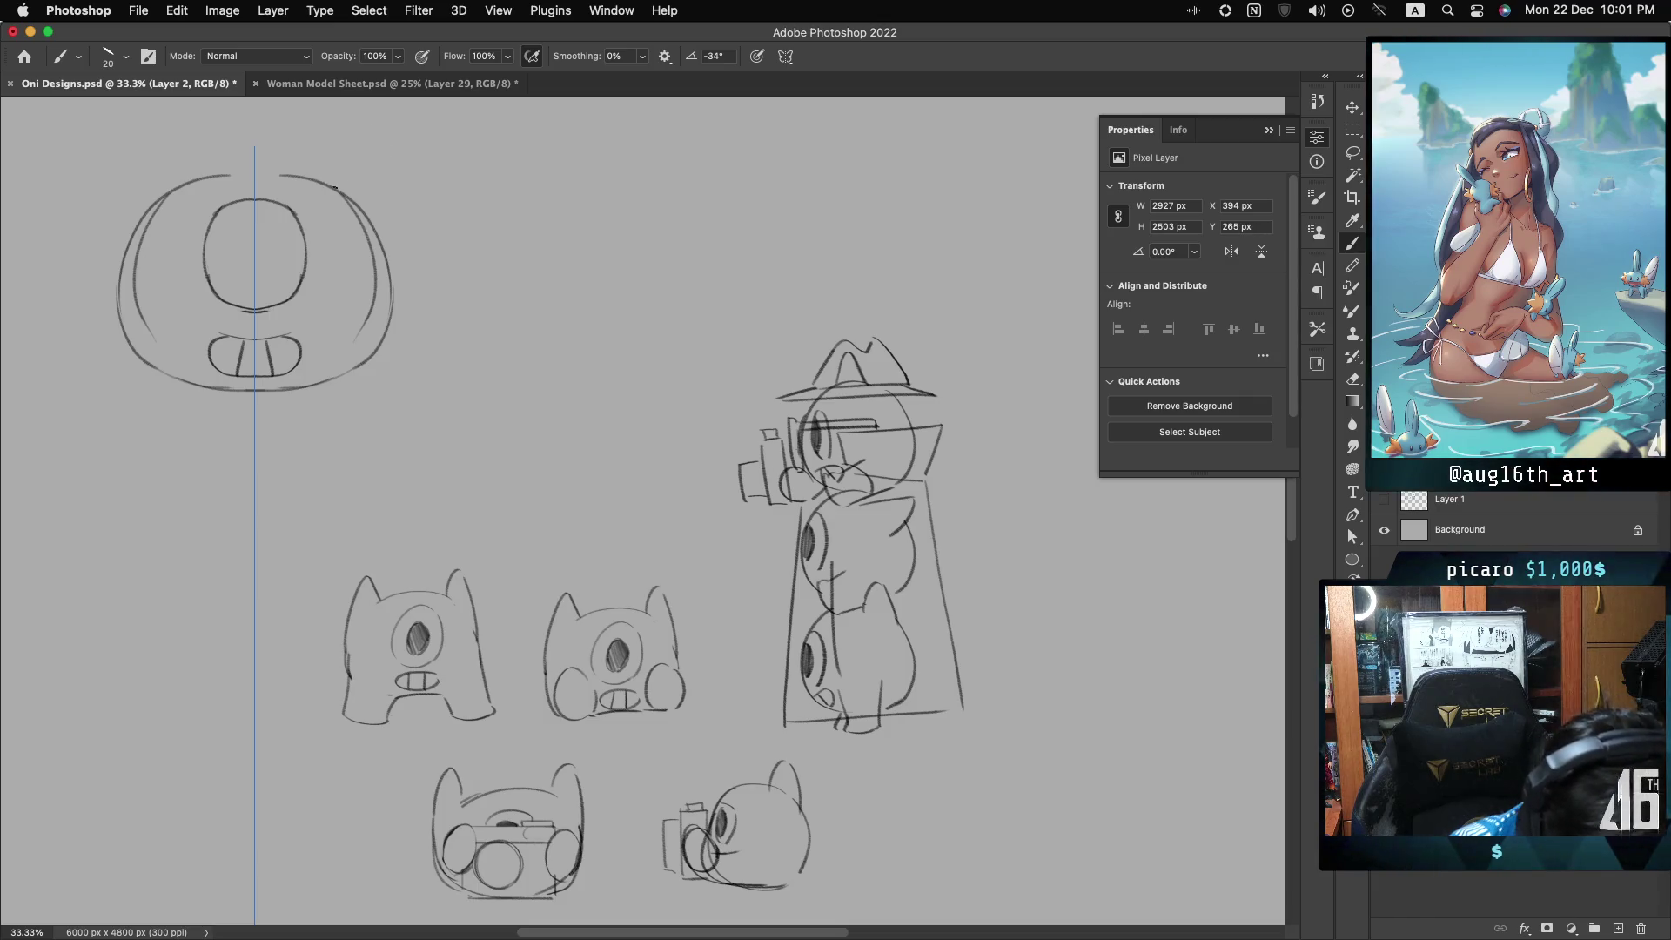
pyautogui.moveTo(334, 185); pyautogui.dragTo(378, 168)
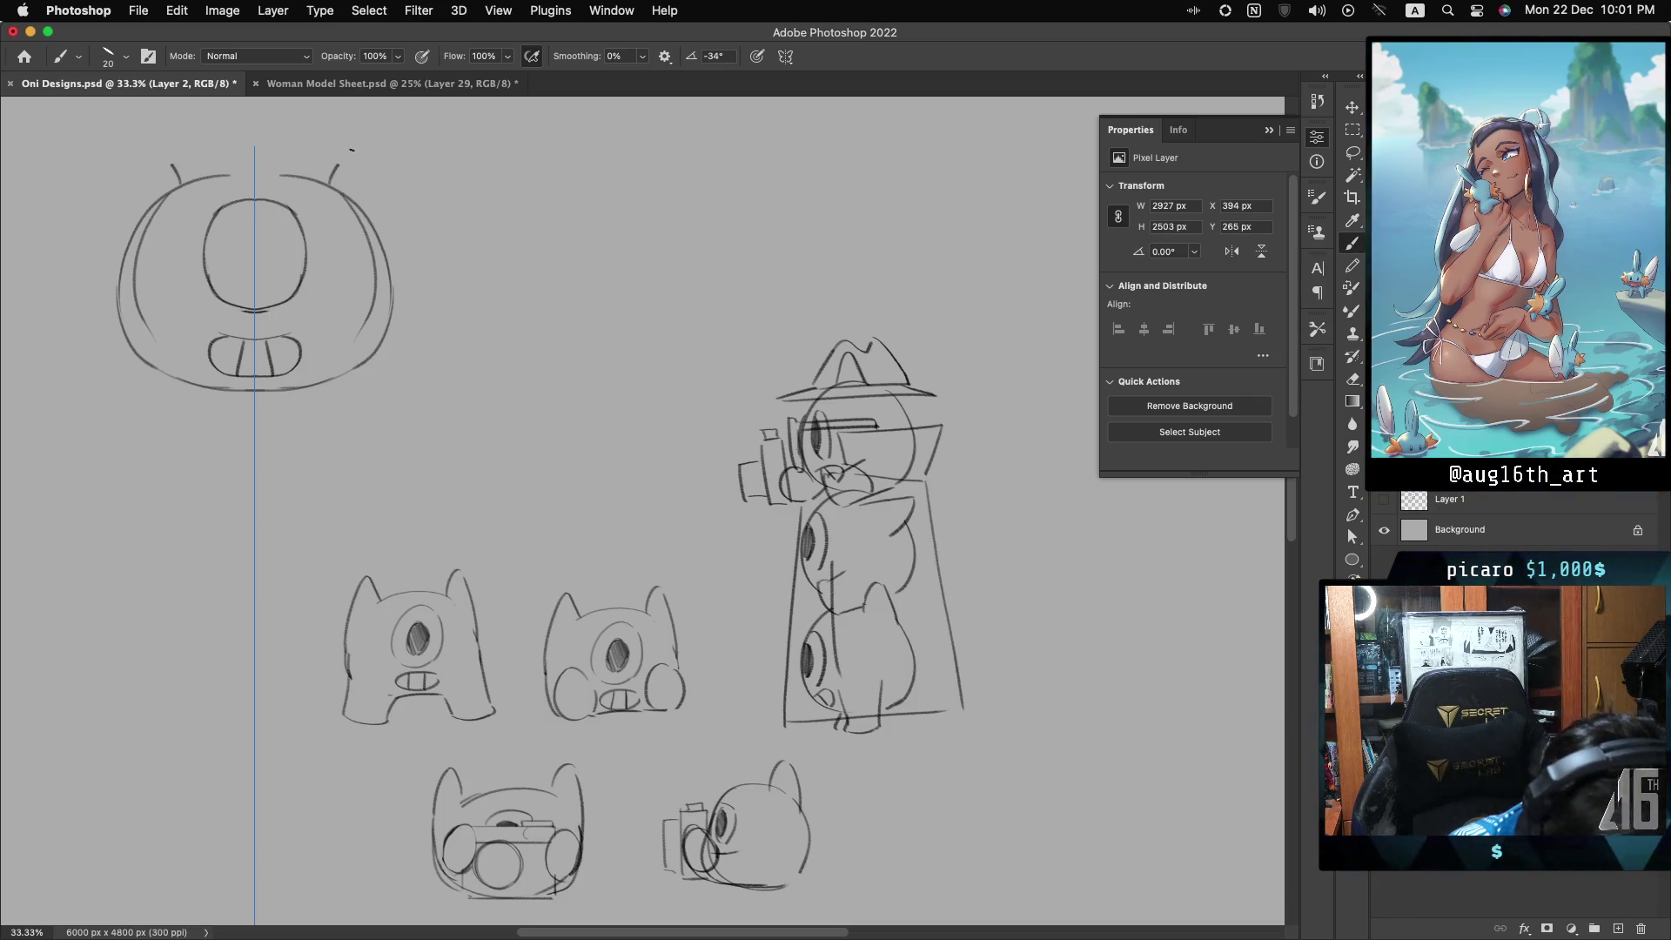
pyautogui.moveTo(364, 158); pyautogui.dragTo(392, 240)
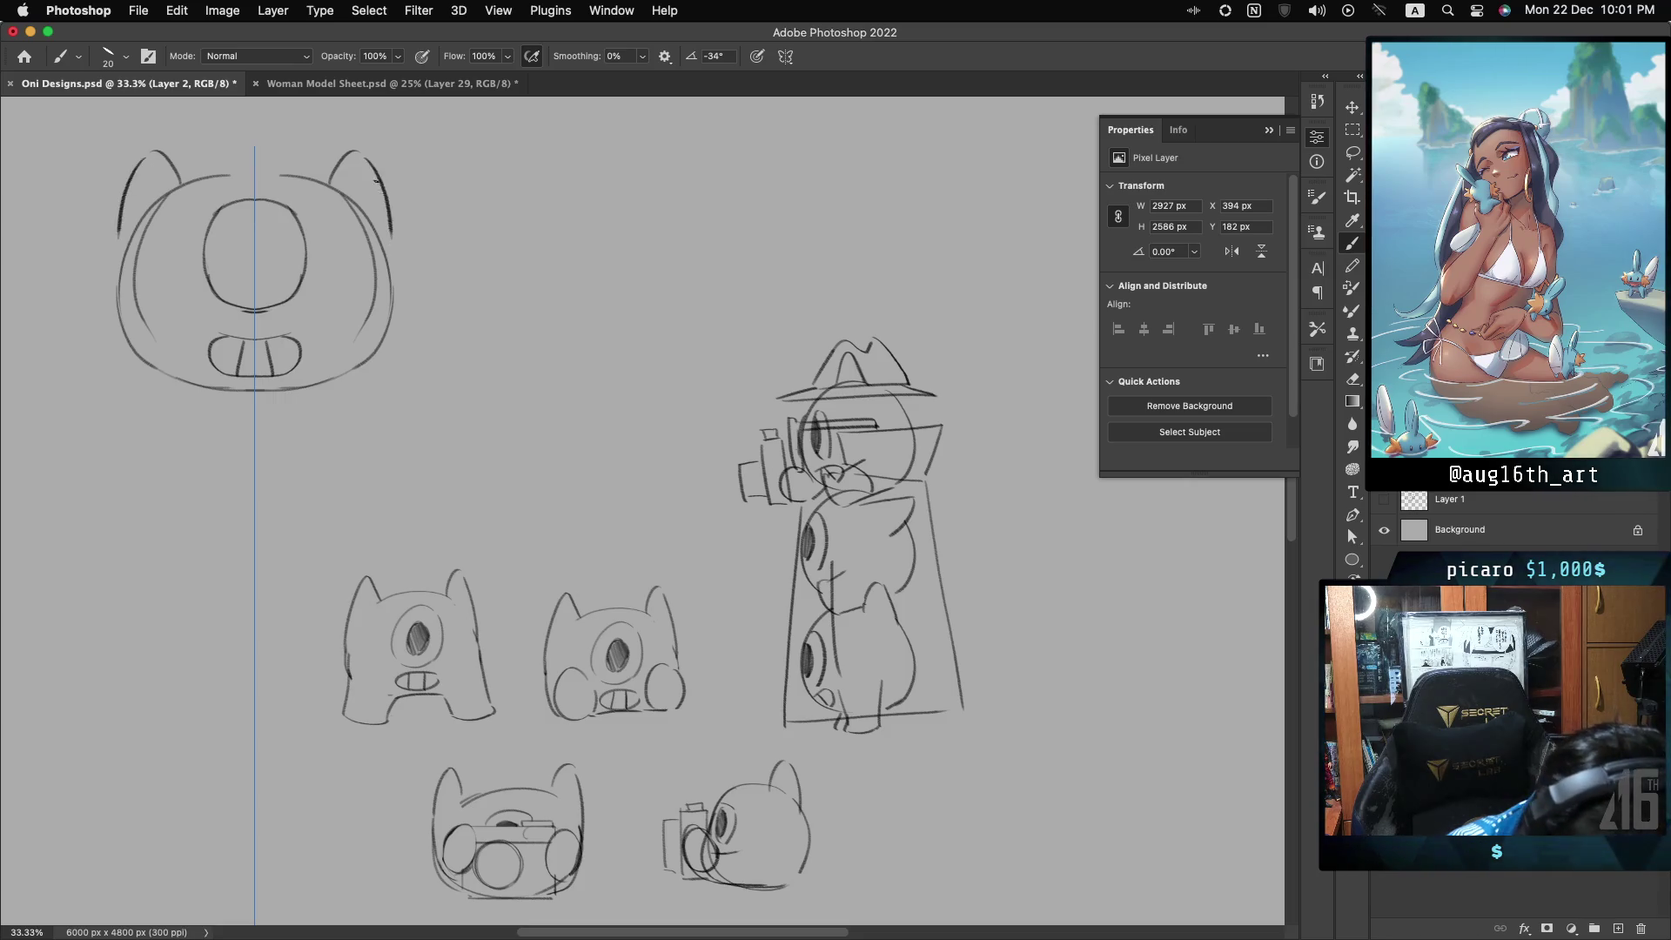
pyautogui.moveTo(360, 159); pyautogui.dragTo(395, 276)
pyautogui.hotkey('ctrl', 'z')
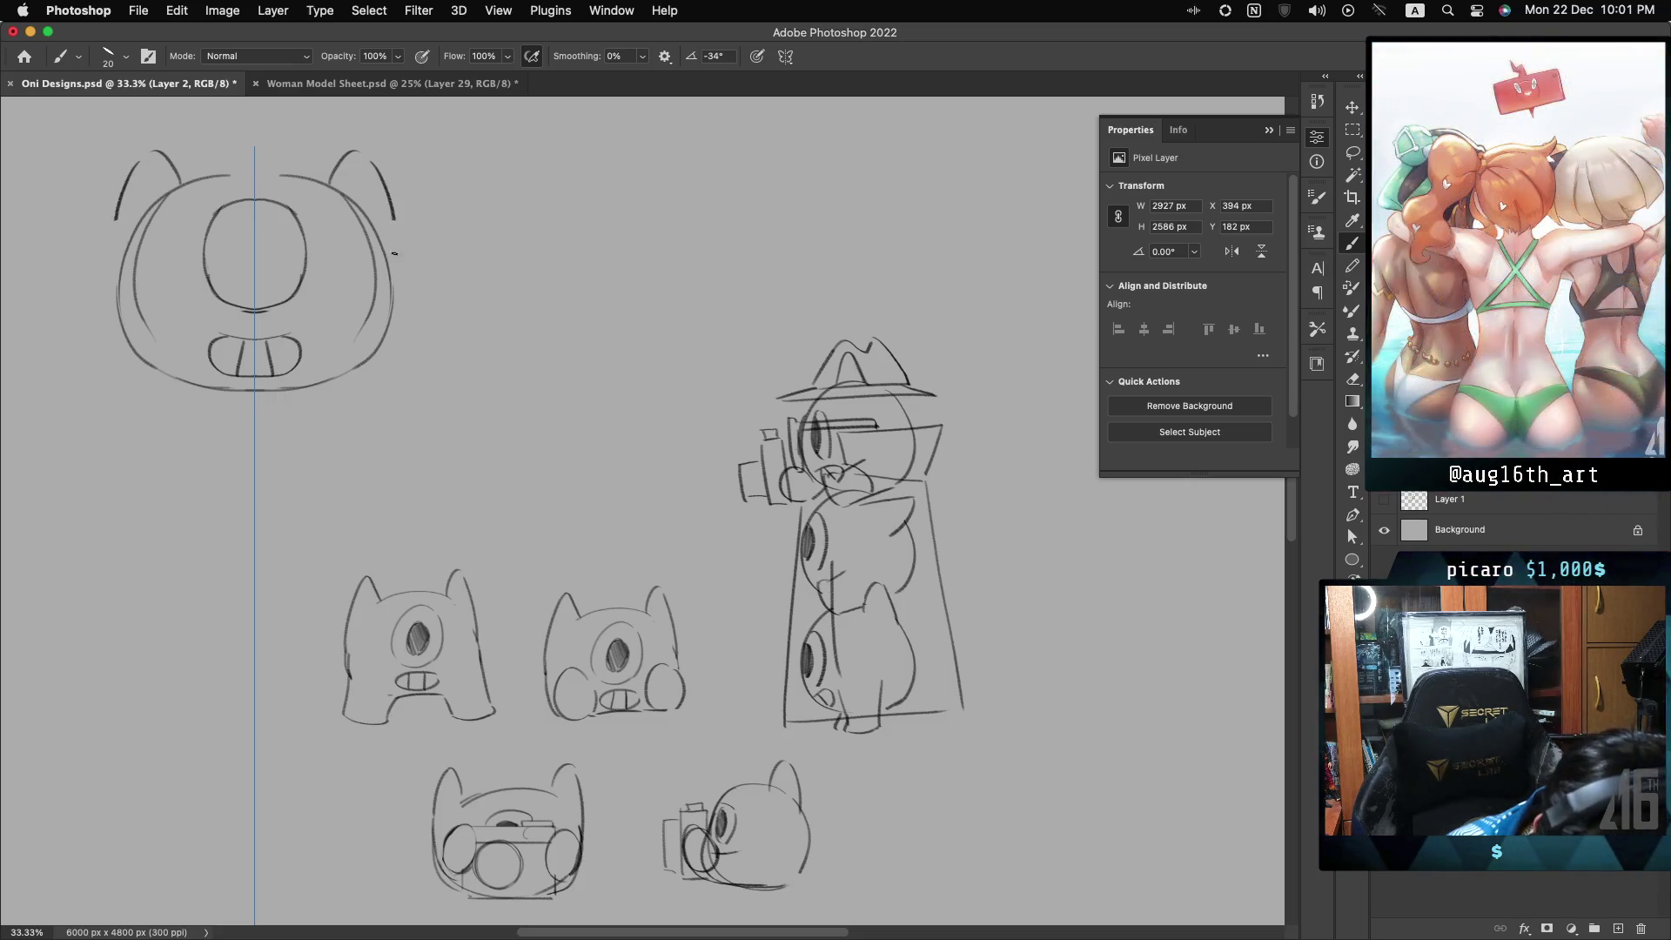
pyautogui.hotkey('ctrl', 'z')
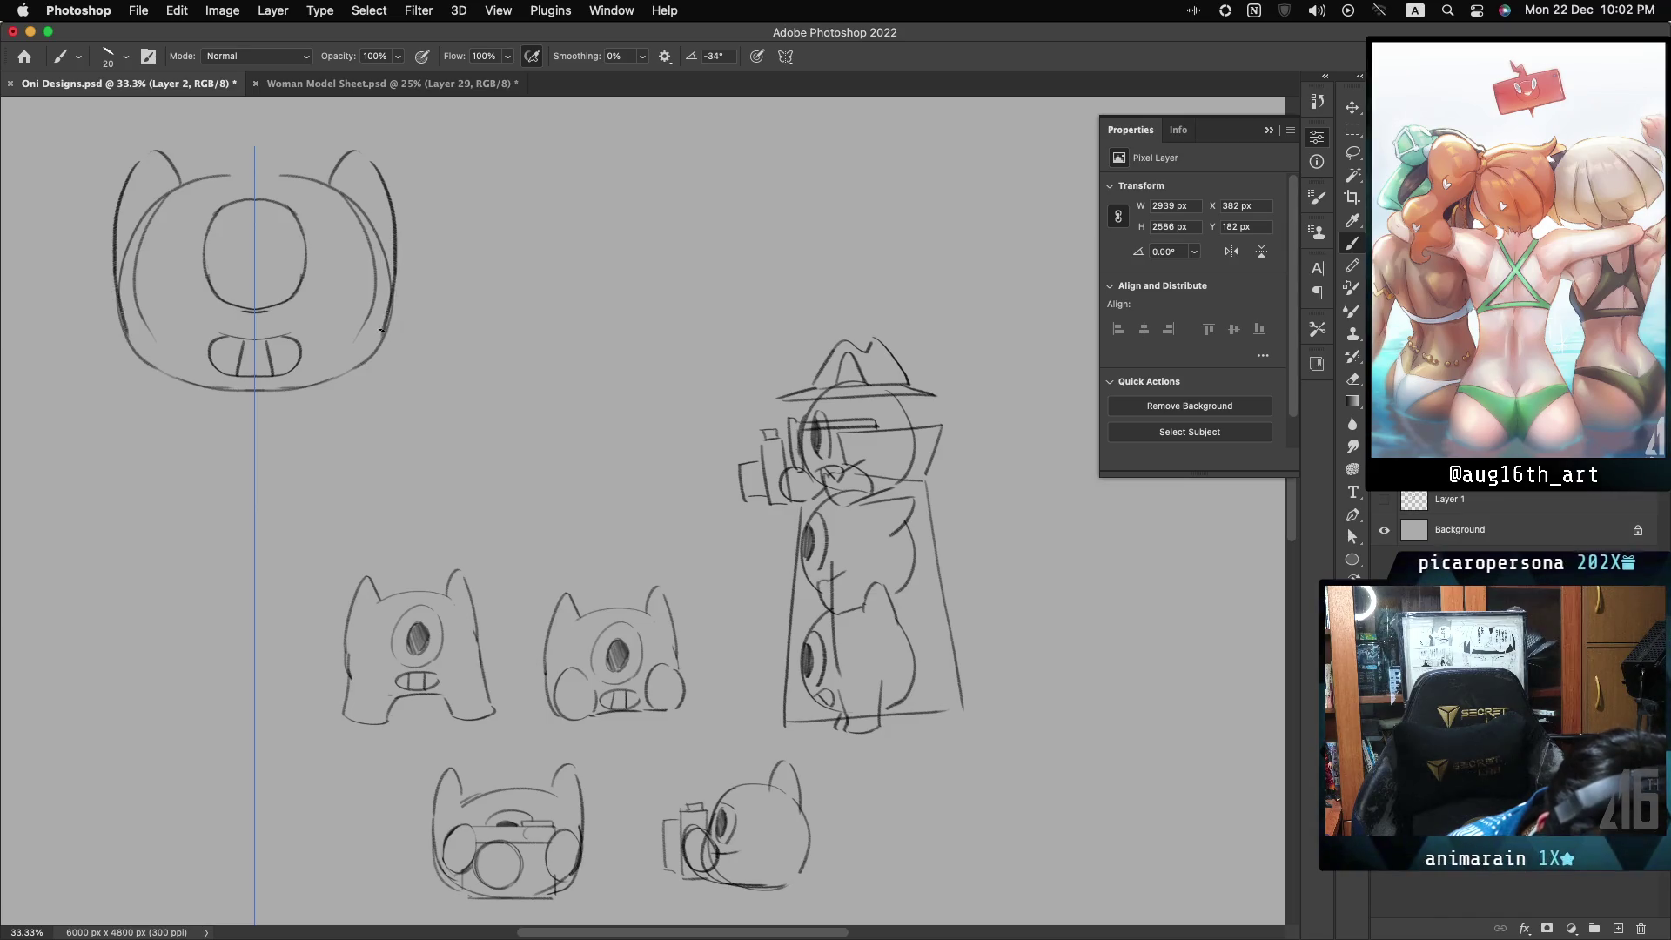
pyautogui.moveTo(388, 319); pyautogui.dragTo(380, 296)
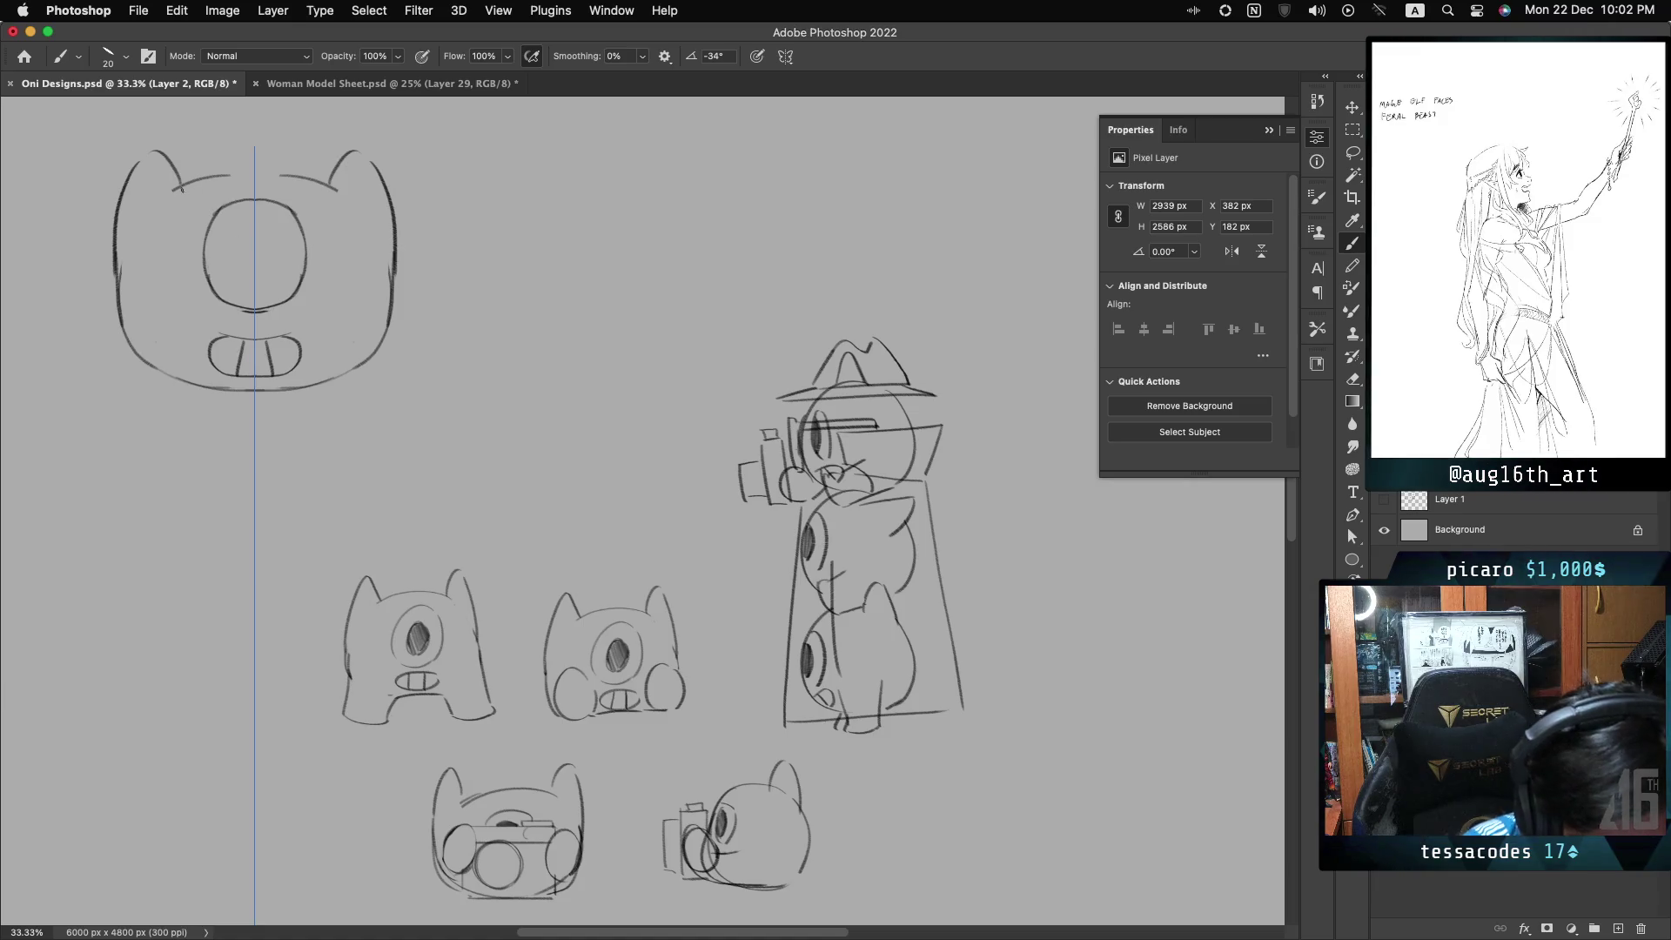
# - Join the ears with one continuous line across the head top and erase the old eye oval
pyautogui.moveTo(178, 188); pyautogui.dragTo(330, 185)
pyautogui.hotkey('ctrl', 'z')
pyautogui.moveTo(190, 184); pyautogui.dragTo(321, 181)
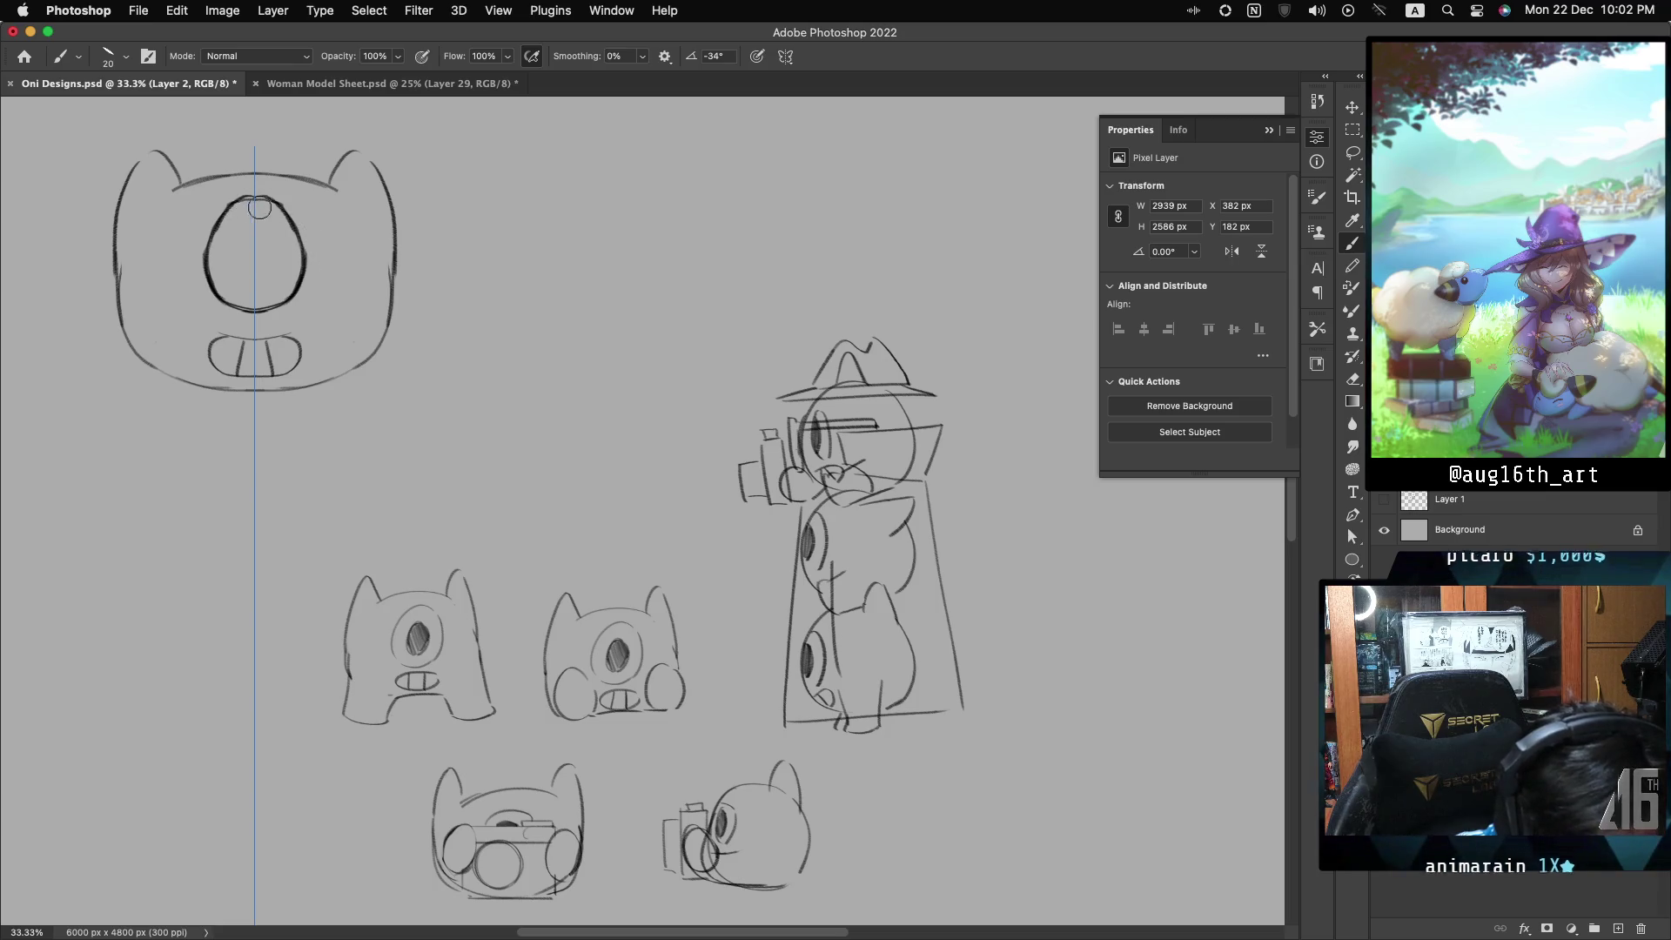
pyautogui.moveTo(245, 203)
pyautogui.mouseDown()
pyautogui.moveTo(210, 243)
pyautogui.moveTo(287, 291)
pyautogui.moveTo(240, 312)
pyautogui.mouseUp()
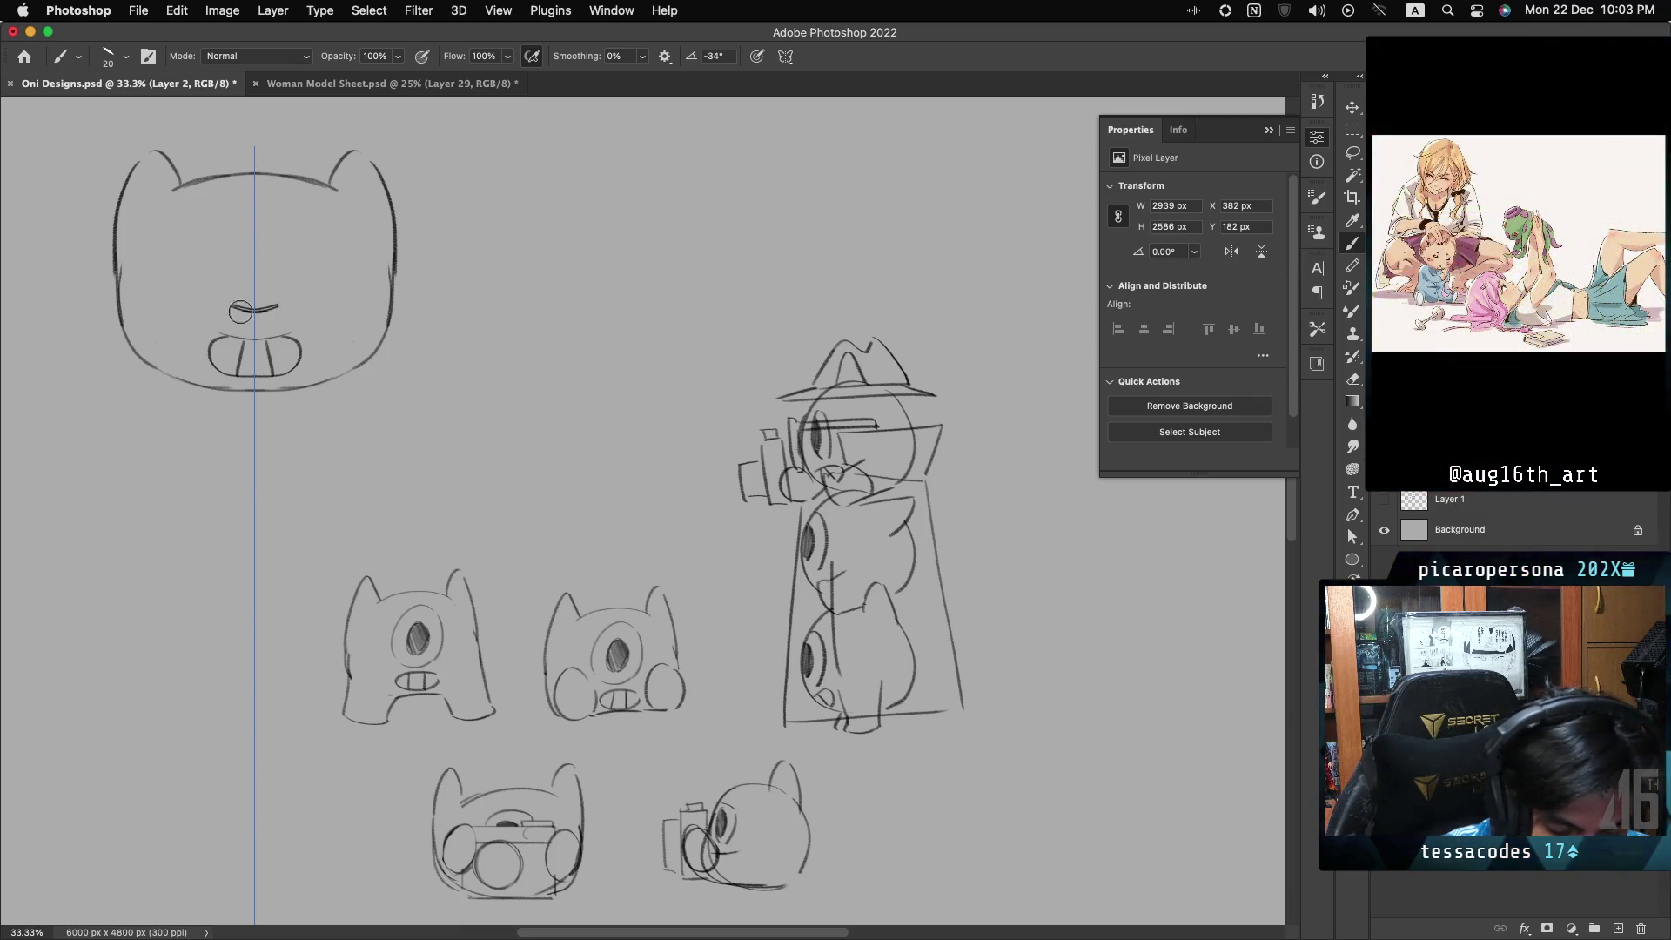
# - Draw an ellipse shape as the new eye in the upper head, nudged slightly left and down
pyautogui.click(298, 267)
pyautogui.press('u')
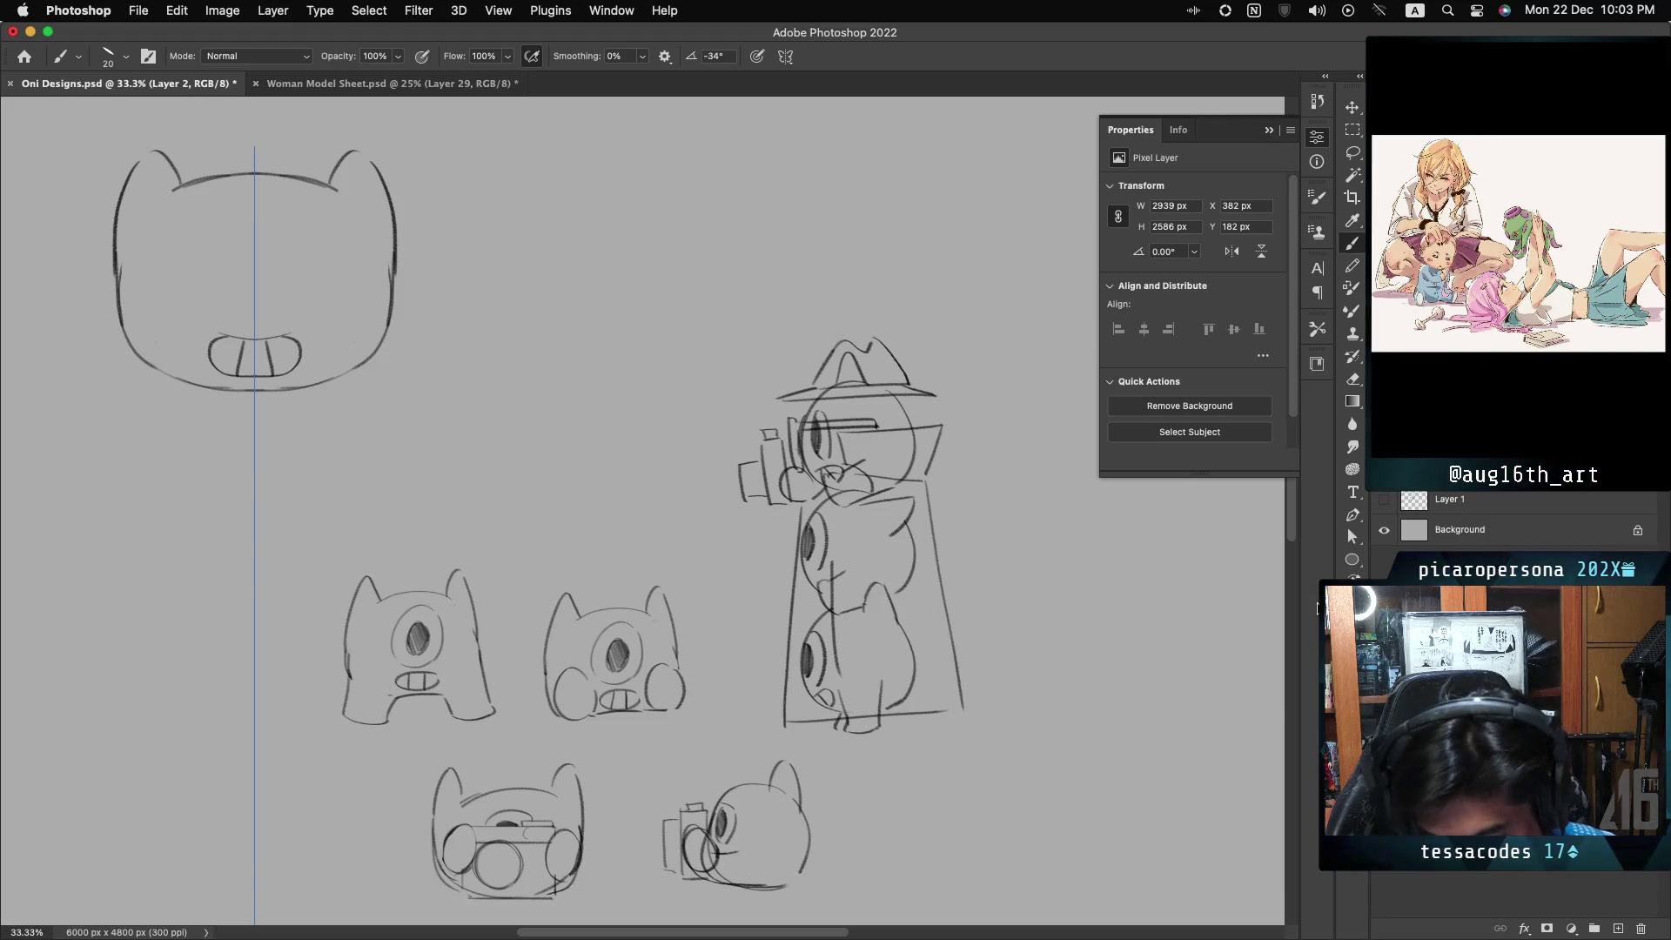
pyautogui.press('super+semicolon')
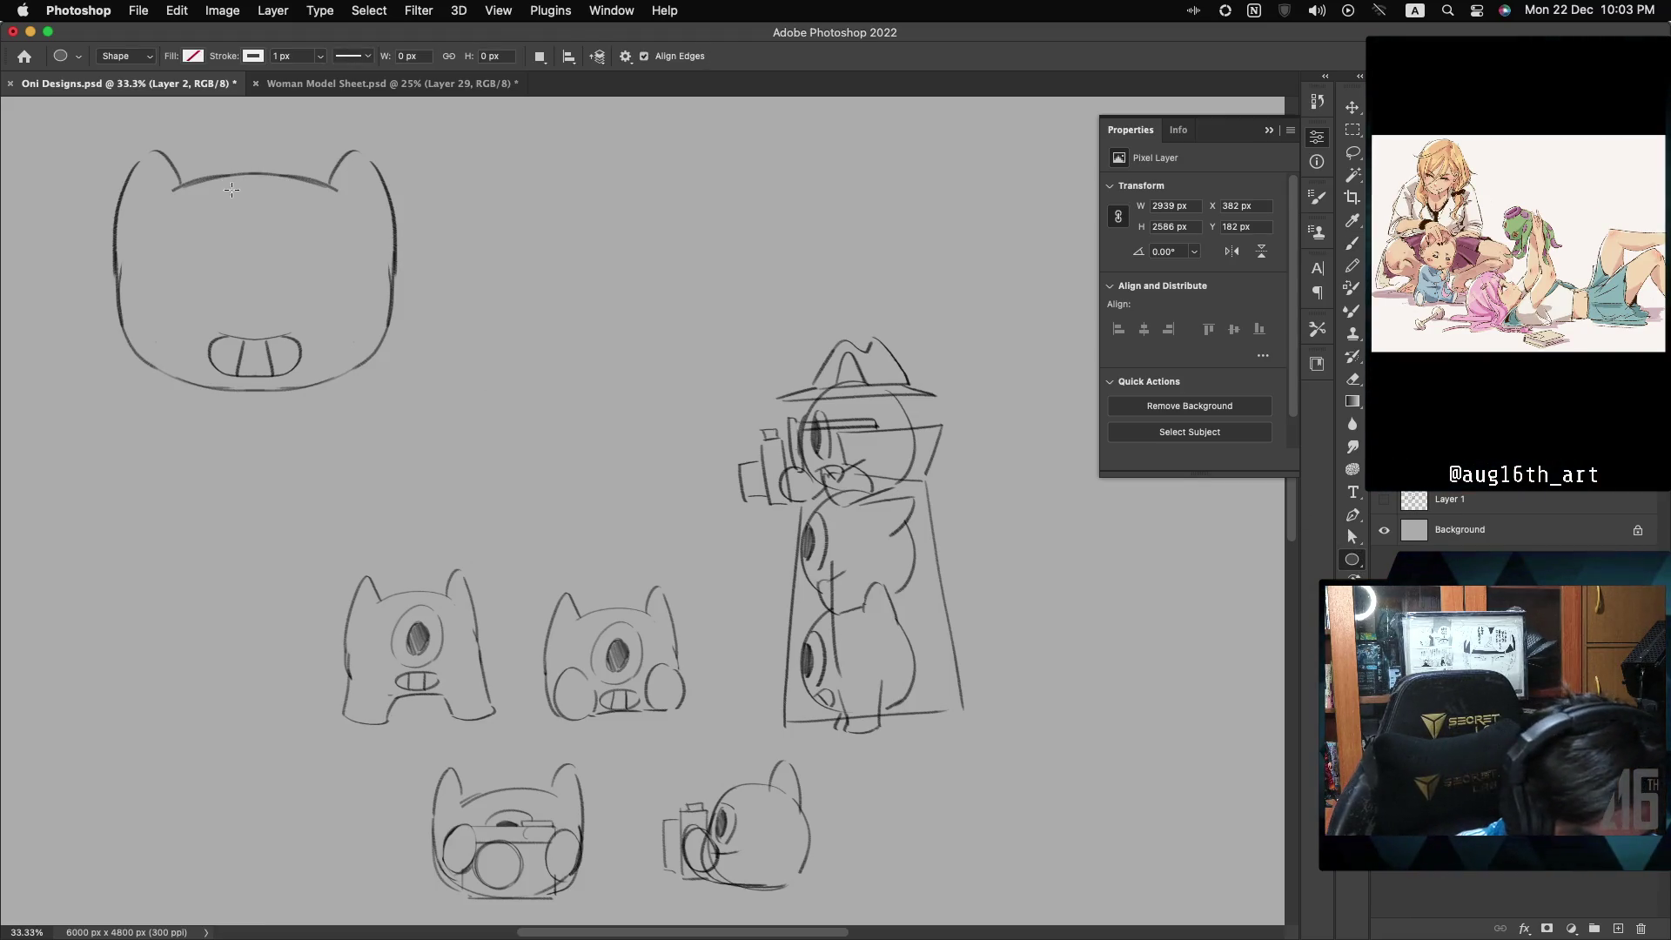
pyautogui.moveTo(216, 189)
pyautogui.mouseDown()
pyautogui.moveTo(304, 318)
pyautogui.moveTo(316, 304)
pyautogui.mouseUp()
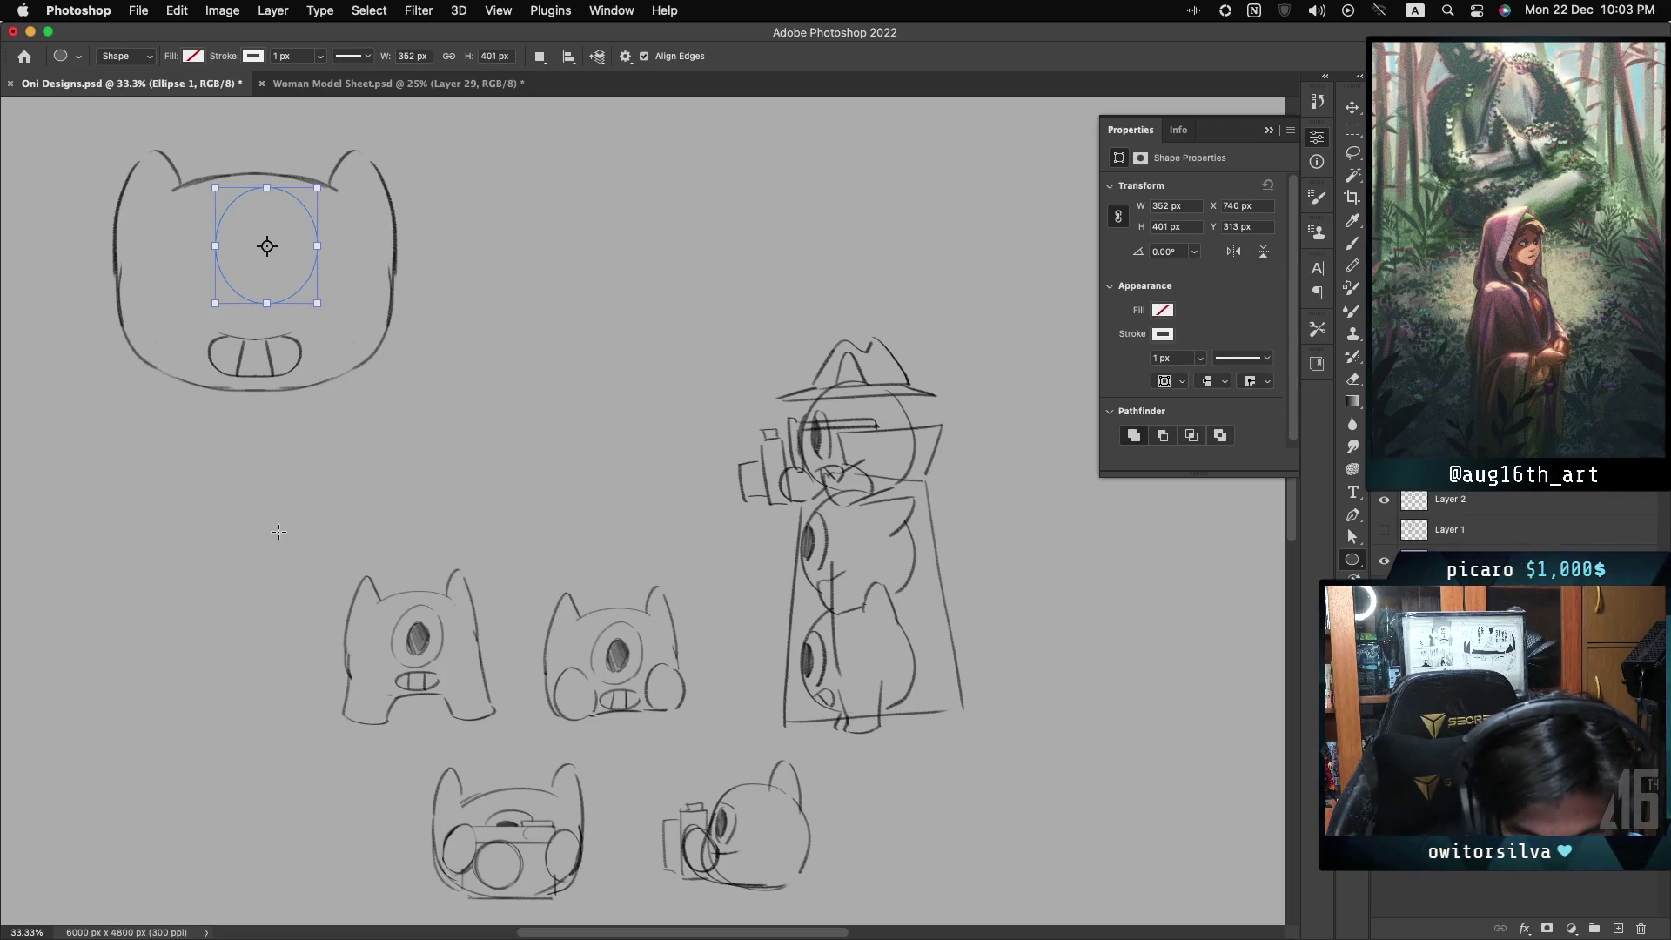
pyautogui.click(1348, 114)
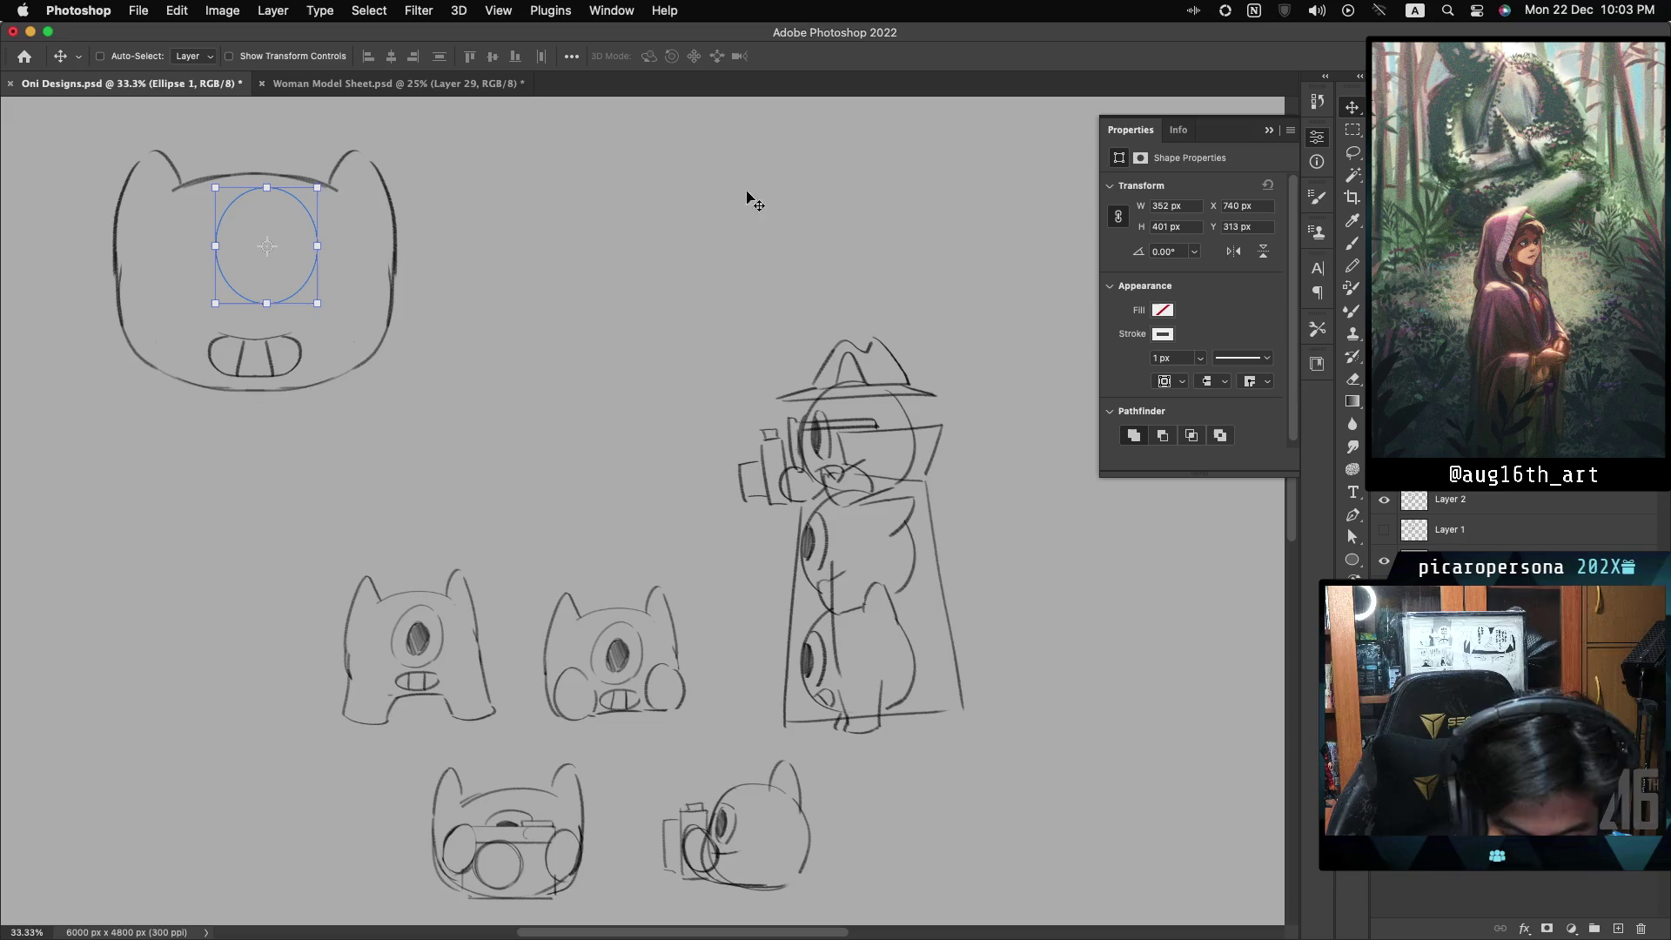
pyautogui.moveTo(296, 265); pyautogui.dragTo(284, 267)
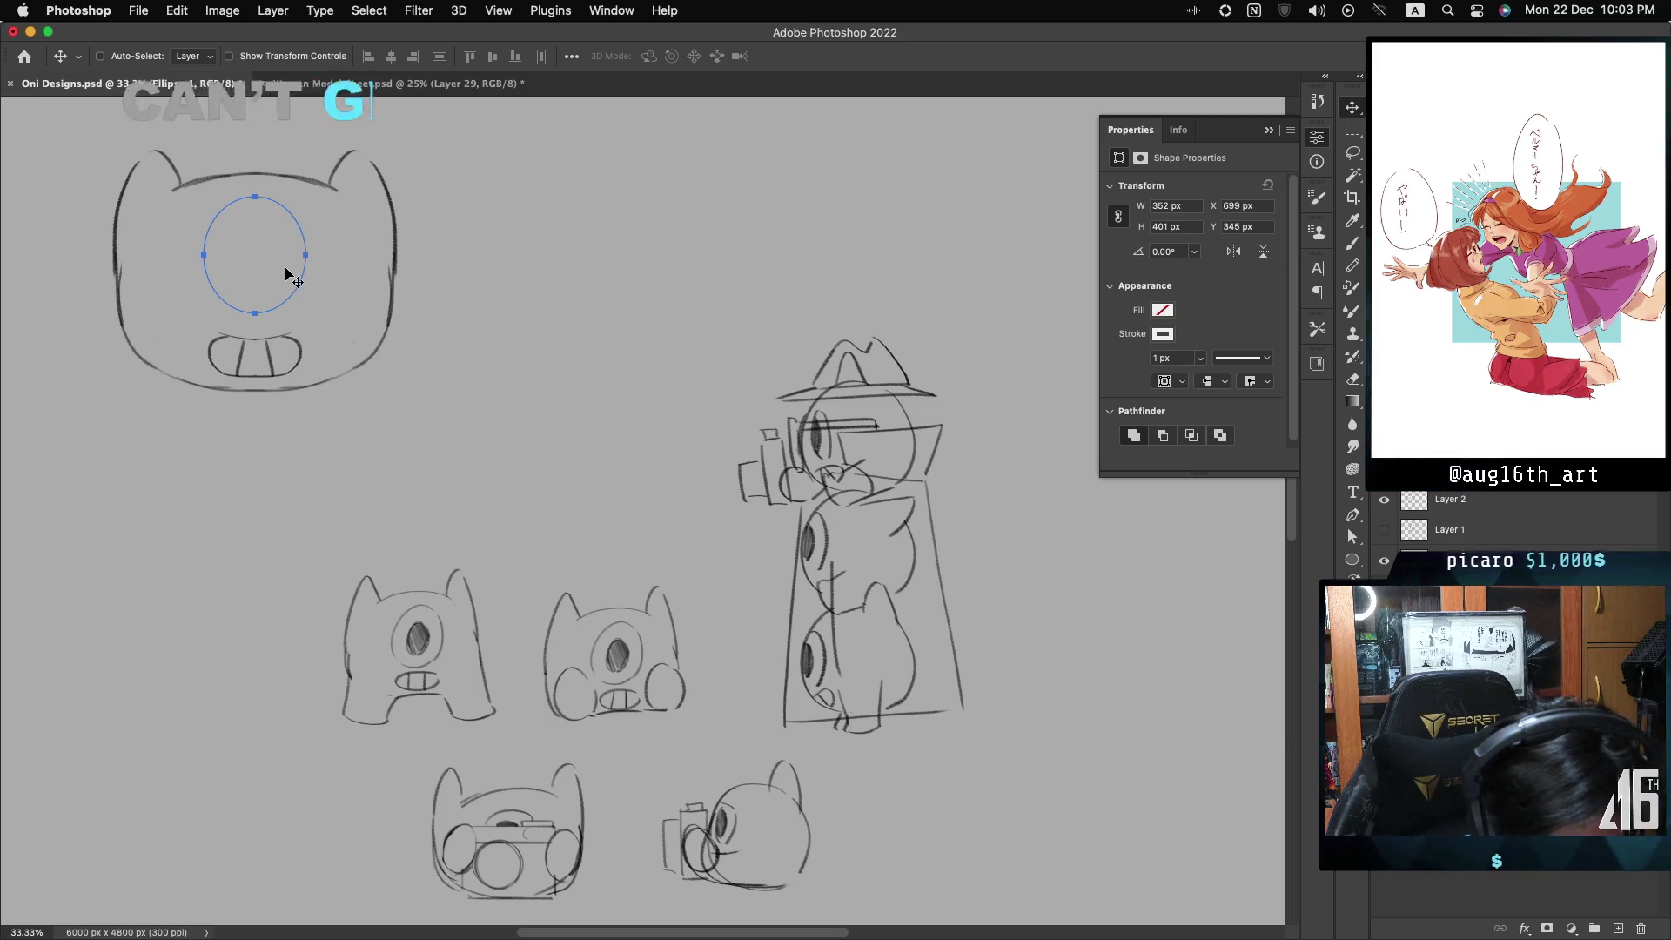
# - Give the Ellipse 1 eye no fill and a black 4.68 px outline stroke
pyautogui.click(1162, 334)
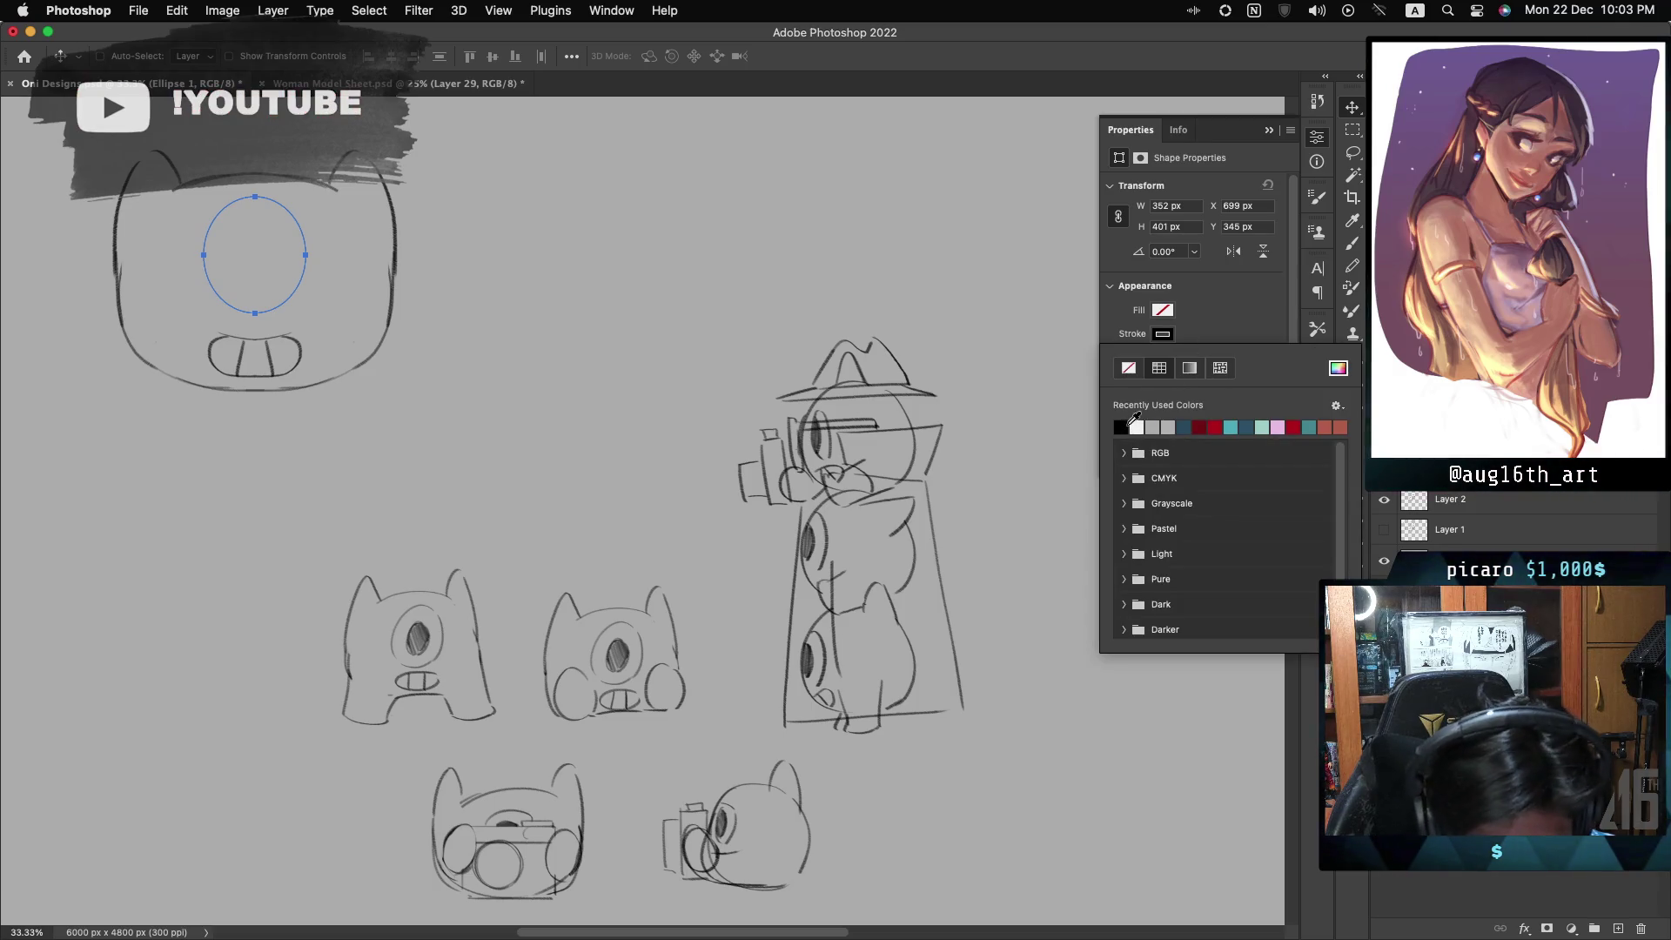
pyautogui.click(1209, 338)
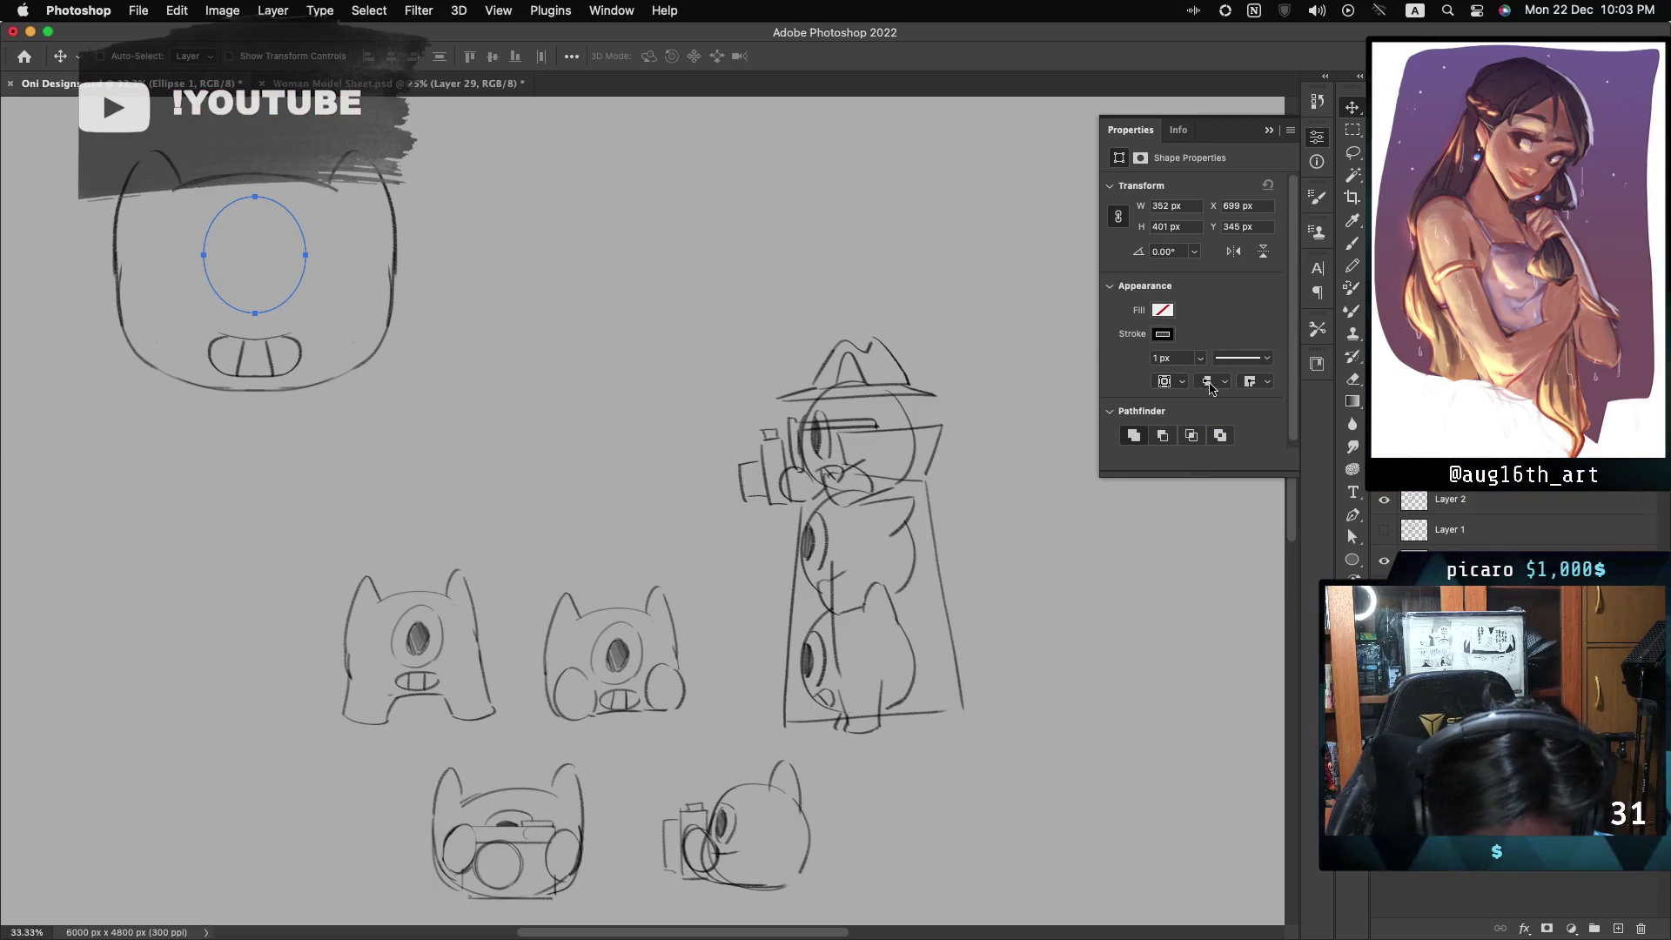
pyautogui.moveTo(1200, 358)
pyautogui.mouseDown()
pyautogui.moveTo(1219, 384)
pyautogui.moveTo(1202, 385)
pyautogui.mouseUp()
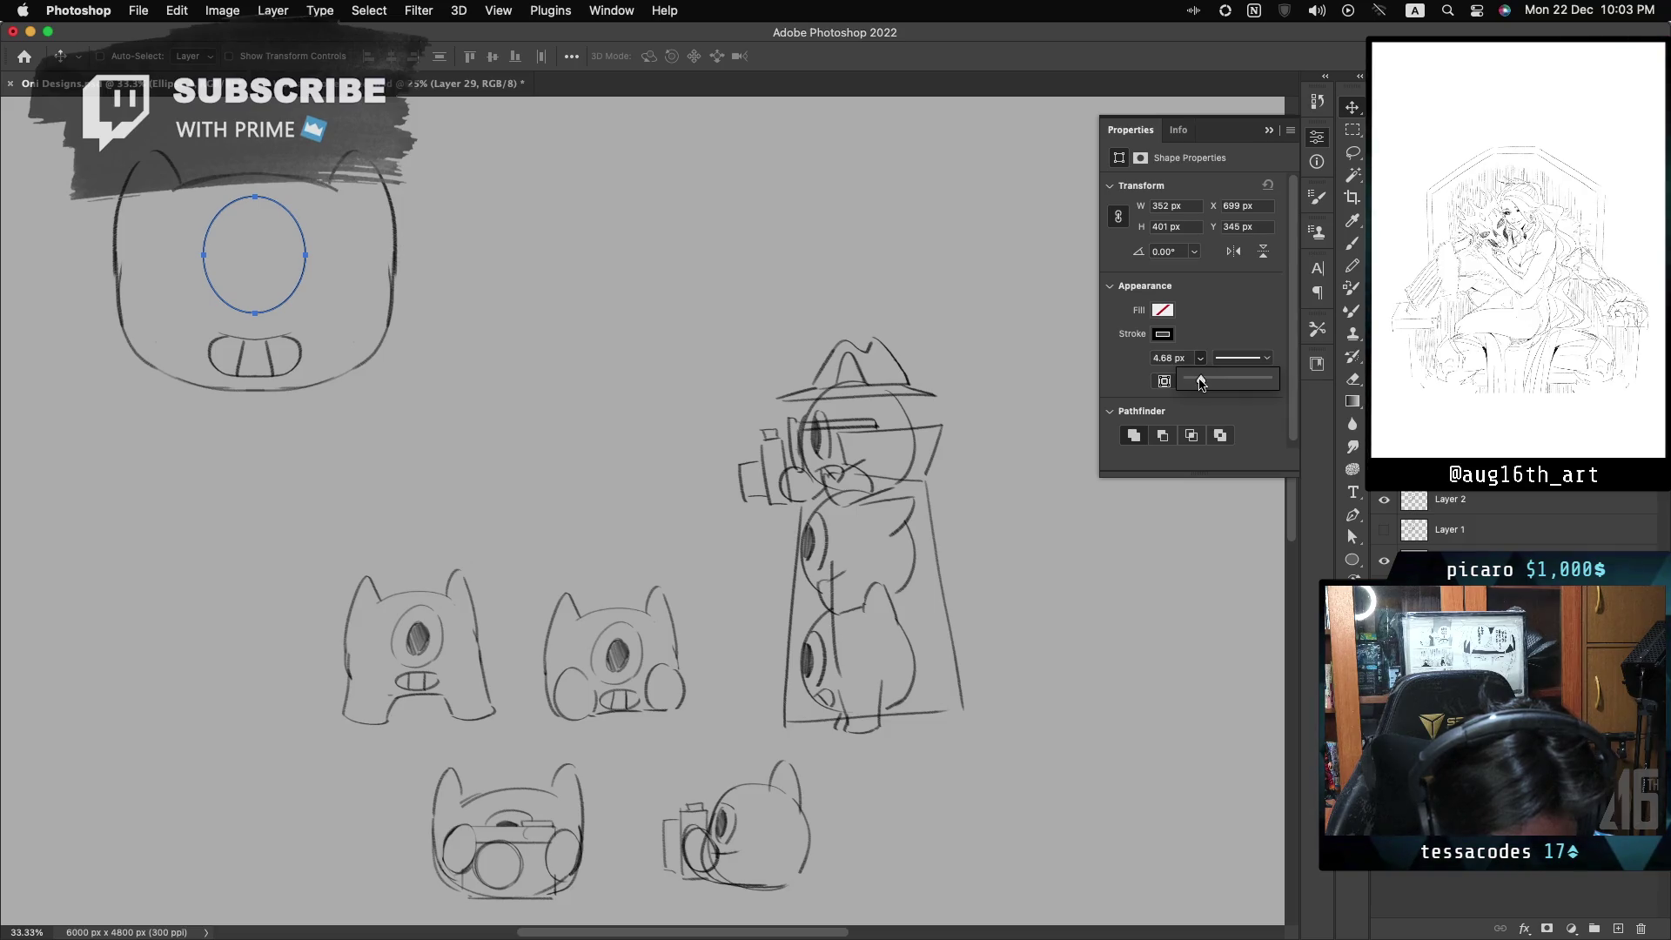
pyautogui.click(1486, 498)
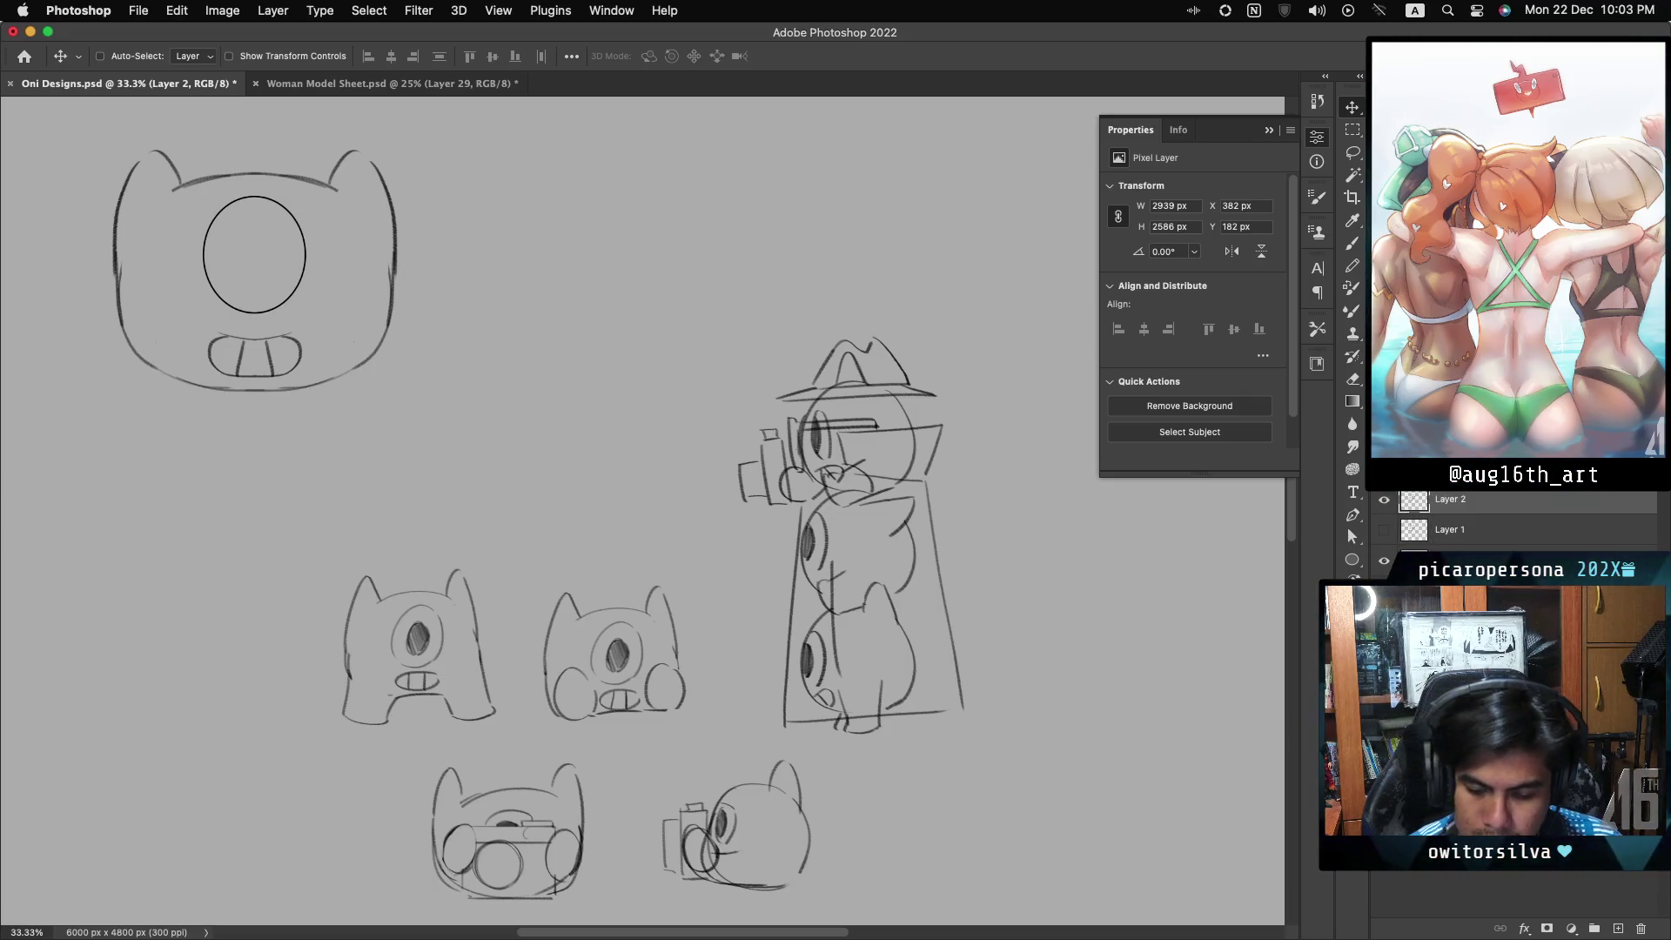
pyautogui.click(1505, 480)
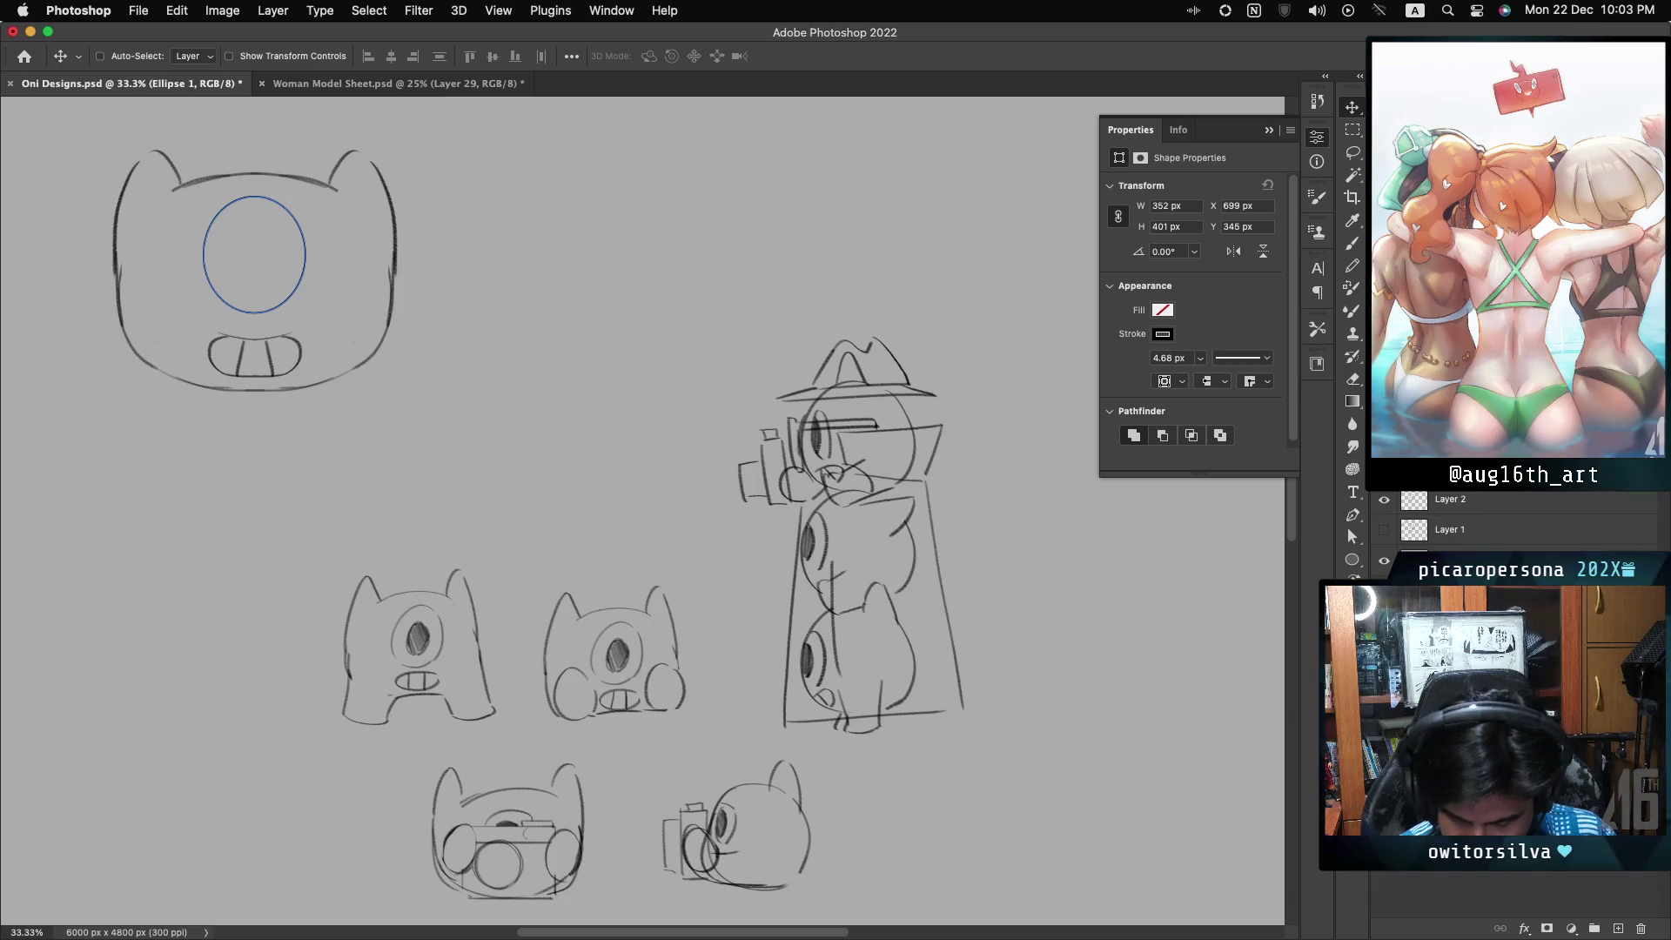
# - Duplicate the eye ellipse, scale the copy to about 65%, and fill it black as the pupil
pyautogui.press('super+j')
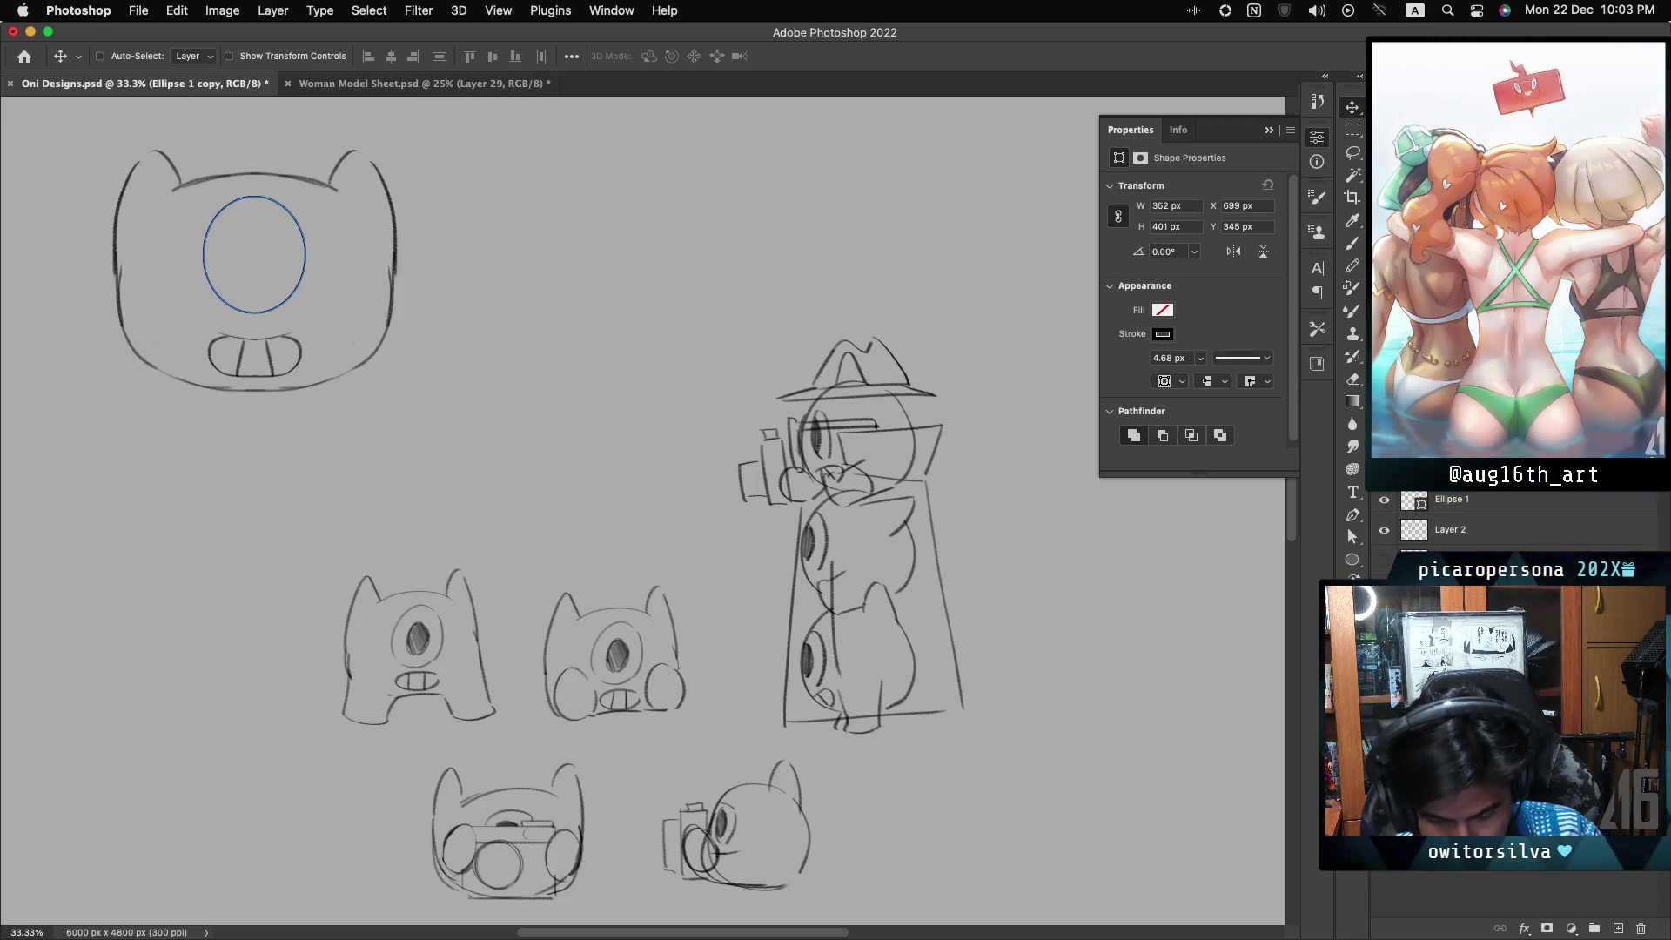
pyautogui.press('super+t')
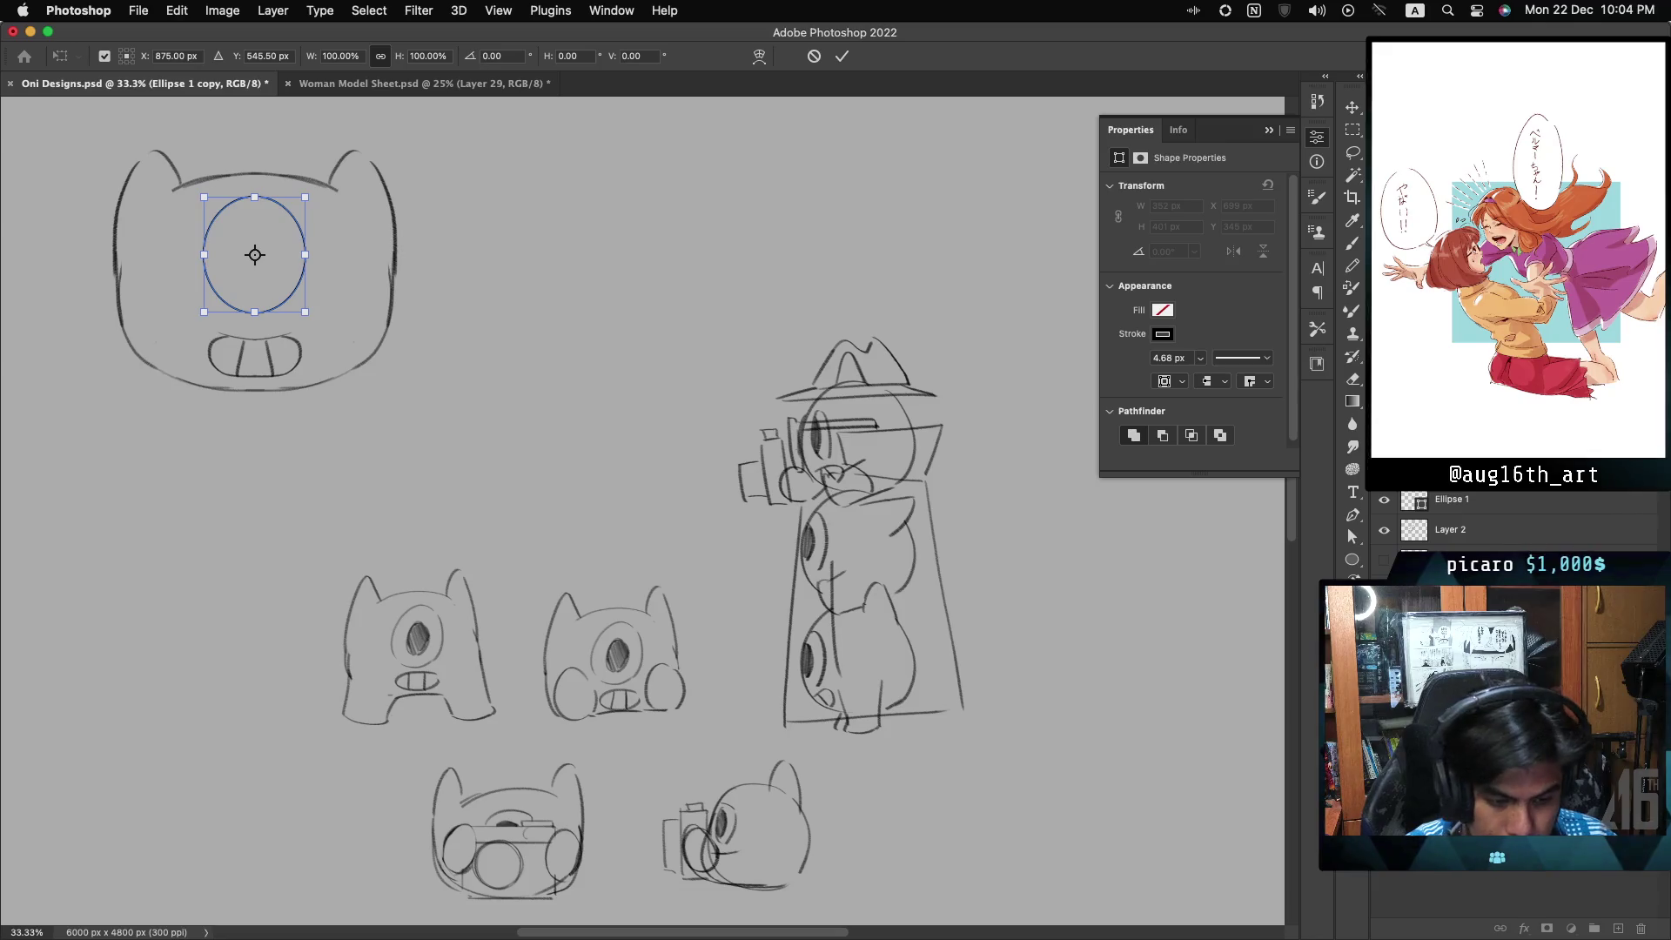
pyautogui.moveTo(304, 196); pyautogui.dragTo(292, 215)
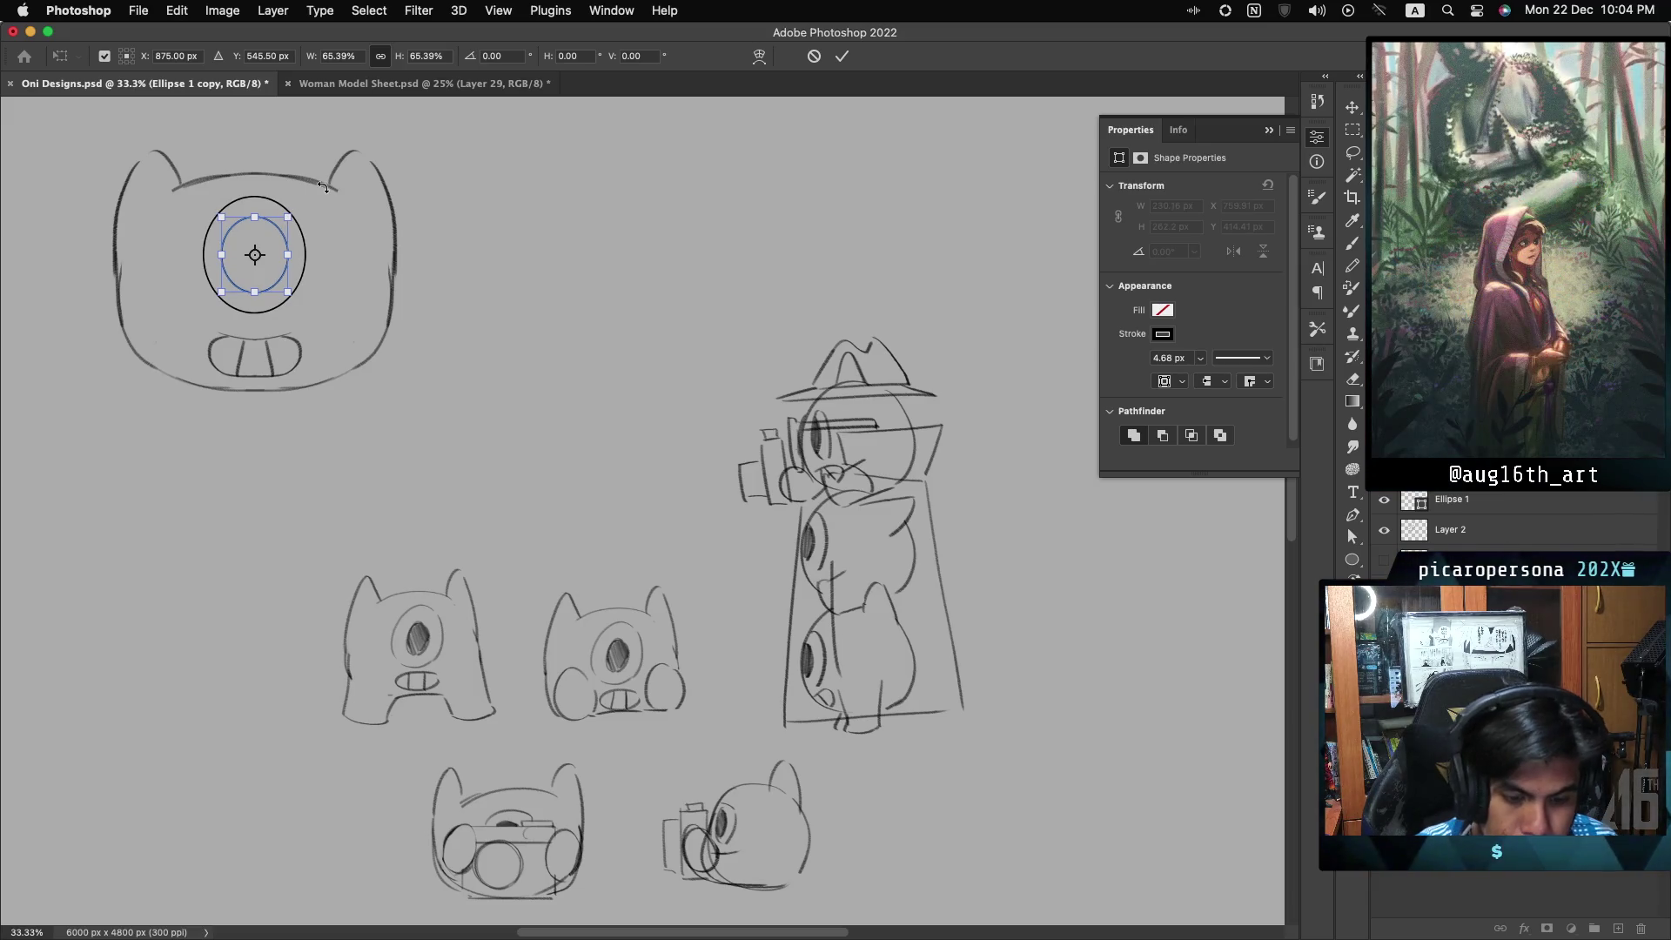
pyautogui.press('Return')
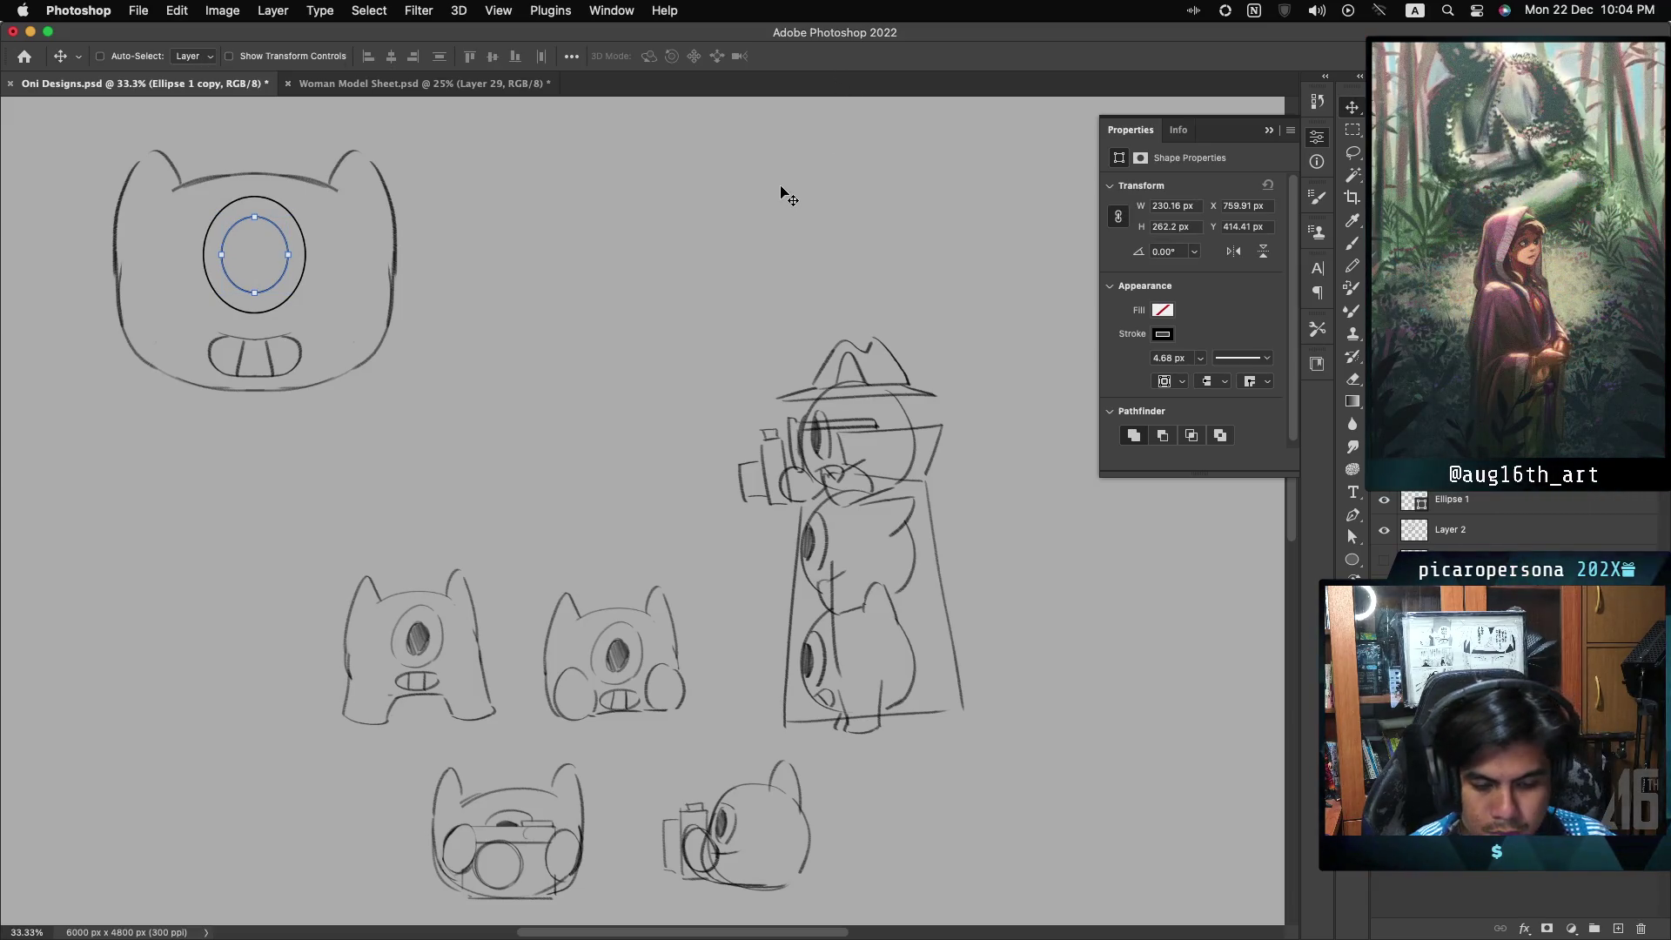
pyautogui.click(1162, 310)
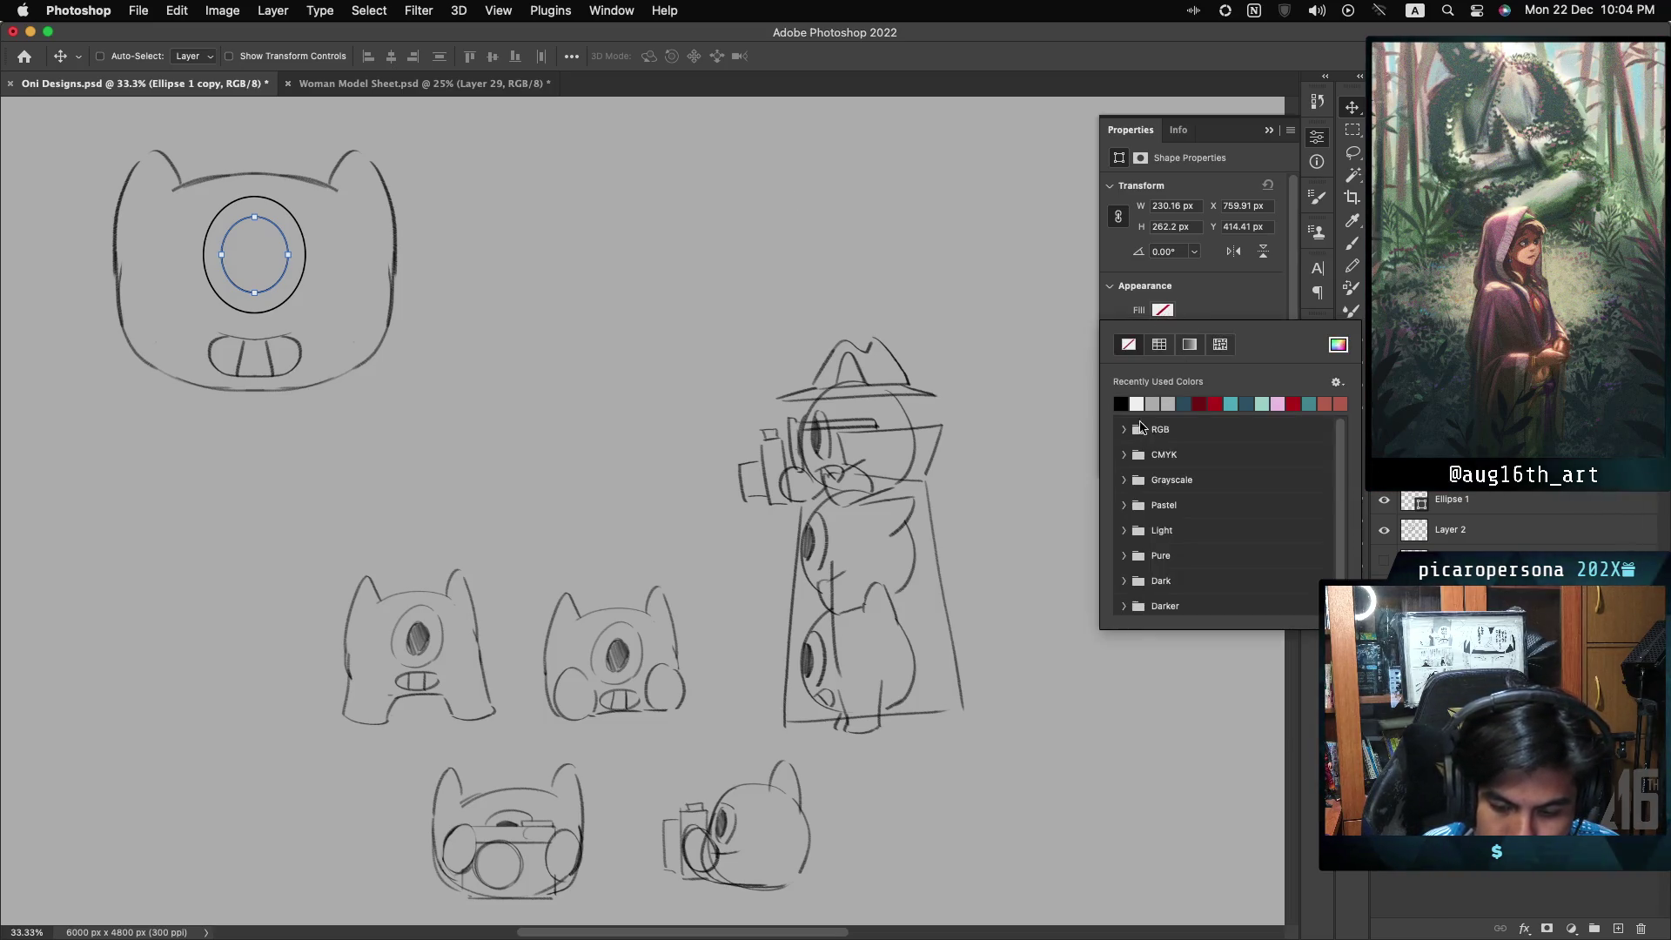
pyautogui.click(1121, 403)
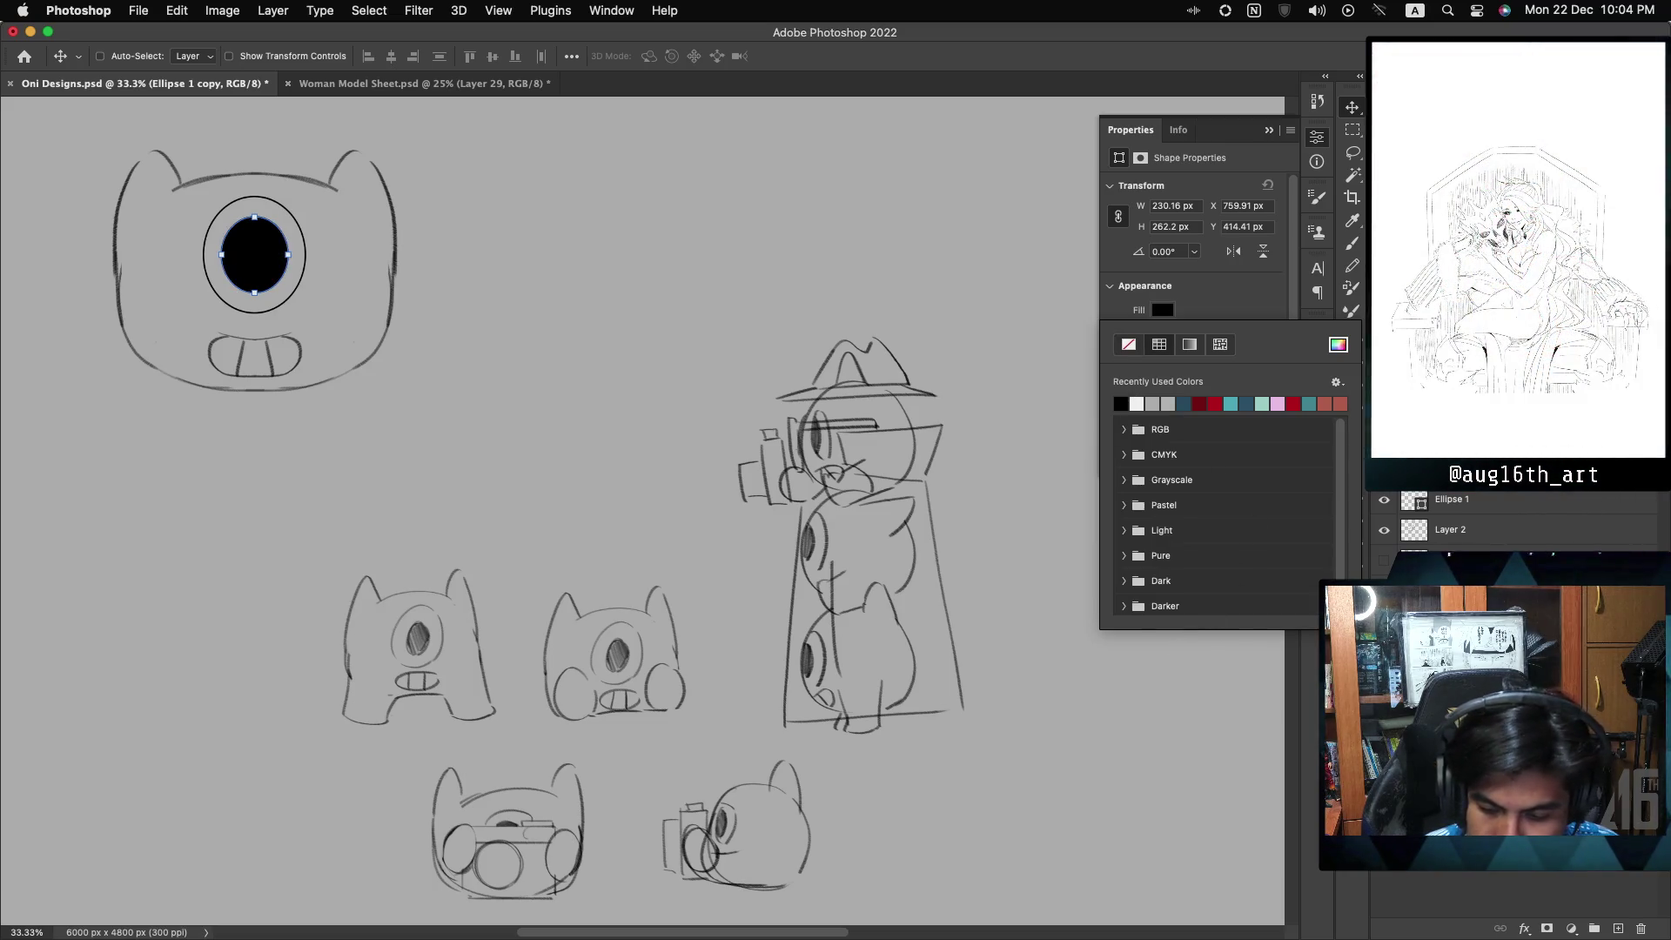
# - Select the eye outline and pupil layers together, try merging them with Cmd+E, then undo
pyautogui.click(1503, 498)
pyautogui.click(1512, 474)
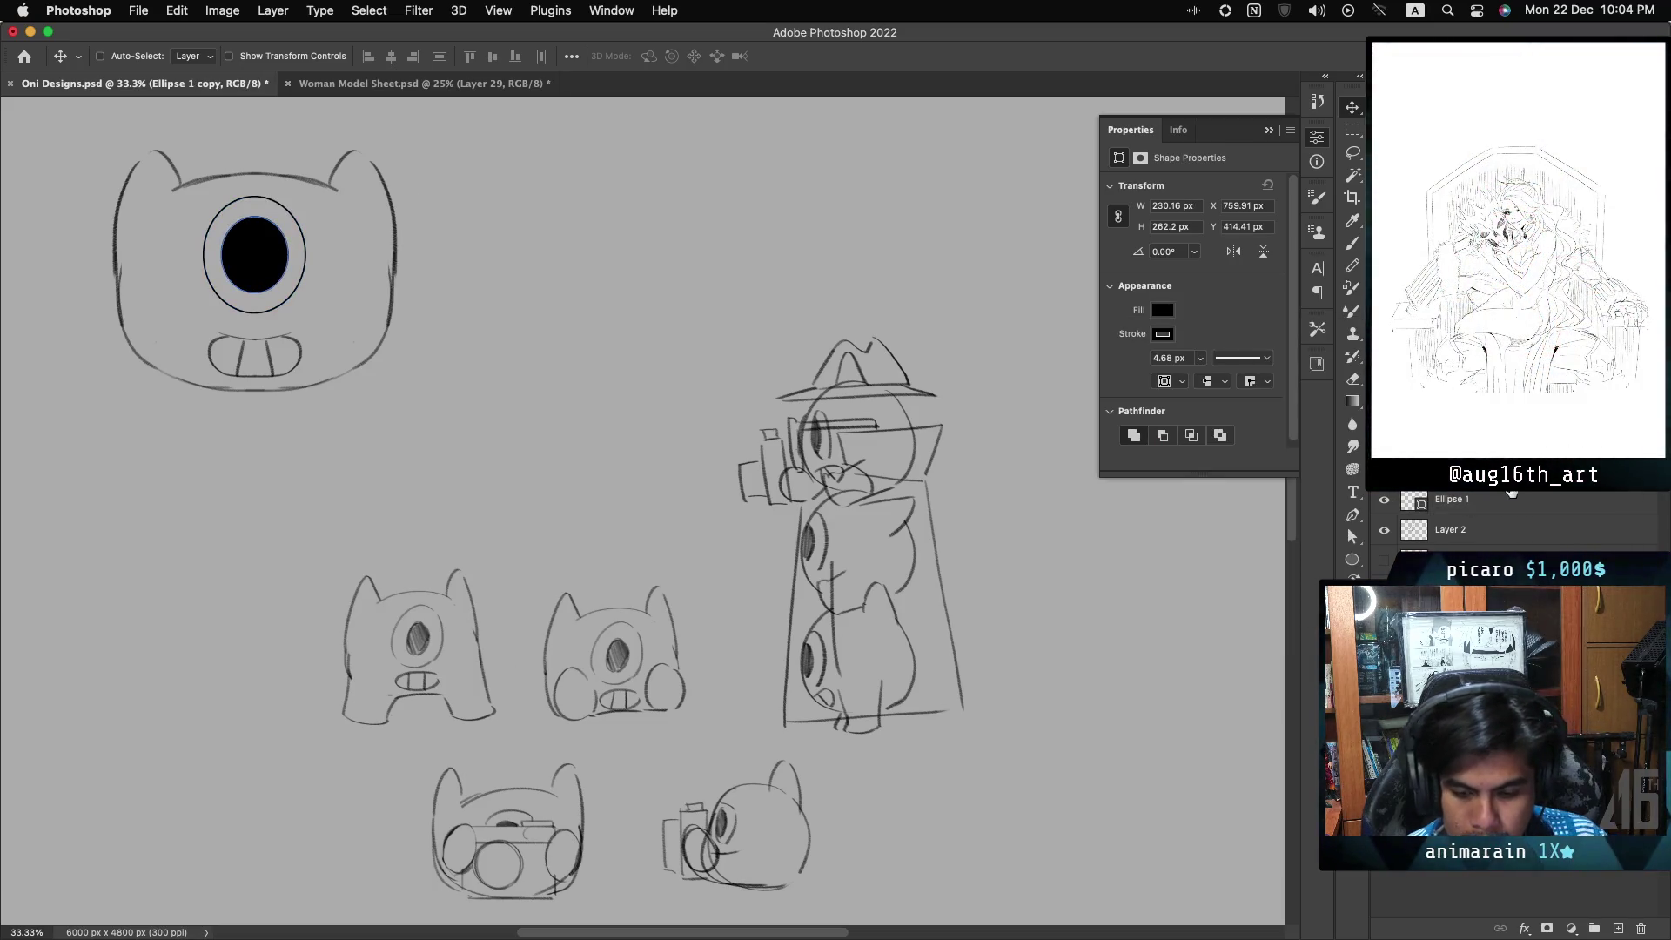
pyautogui.keyDown('shift'); pyautogui.click(1508, 497); pyautogui.keyUp('shift')
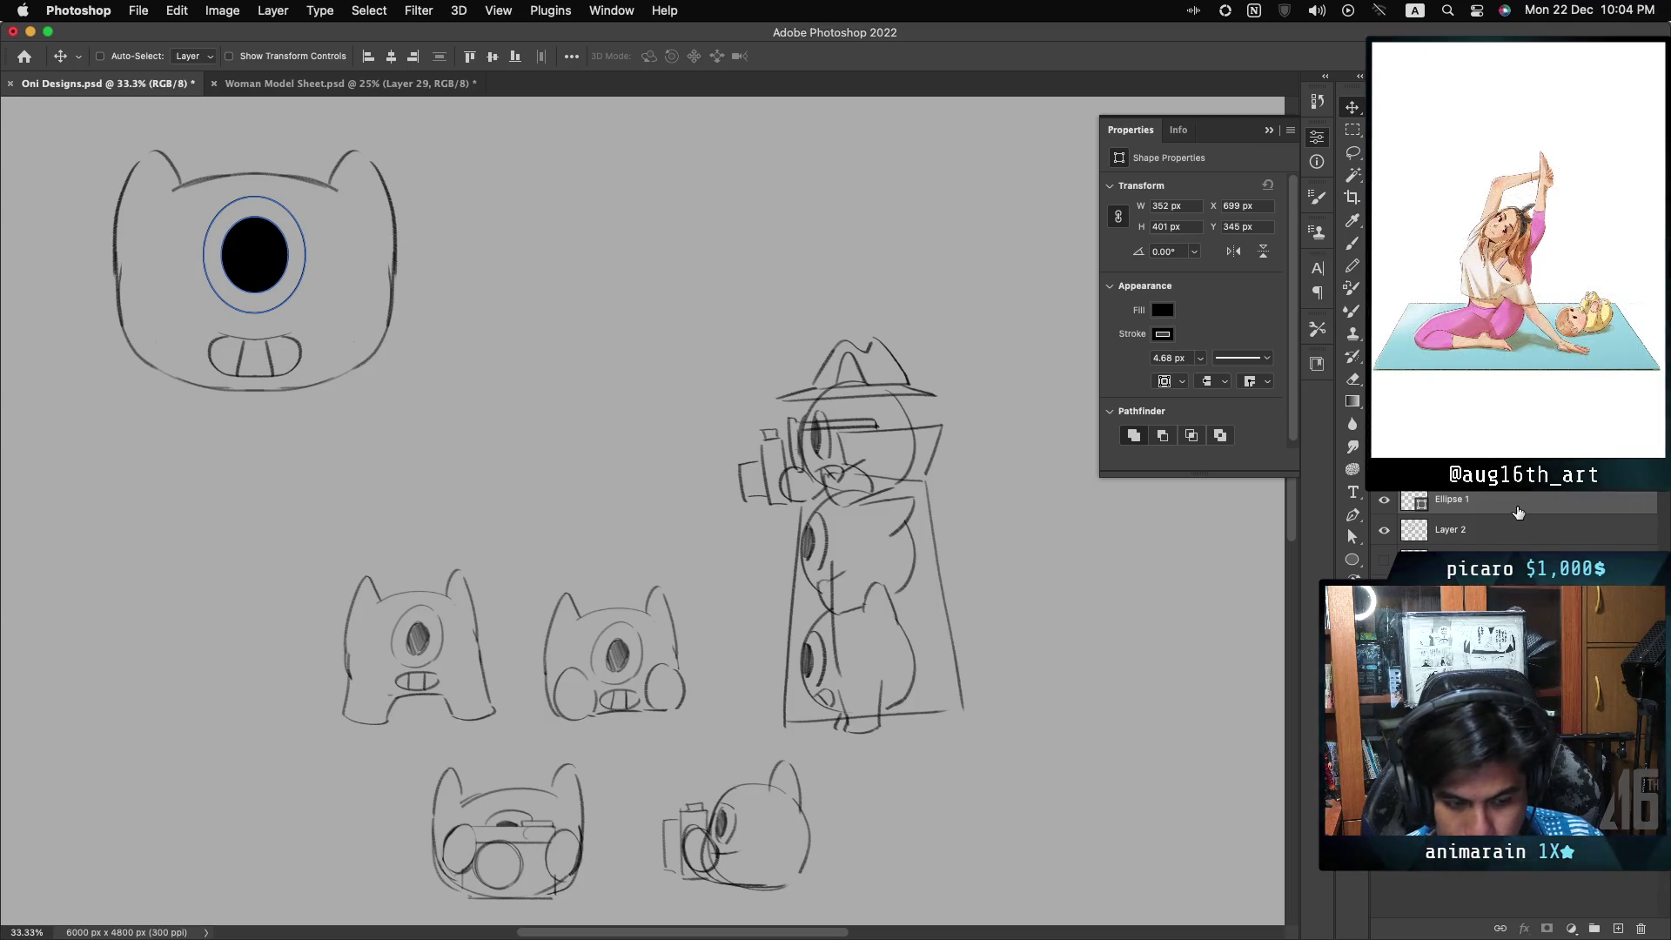
pyautogui.hotkey('ctrl', 'e')
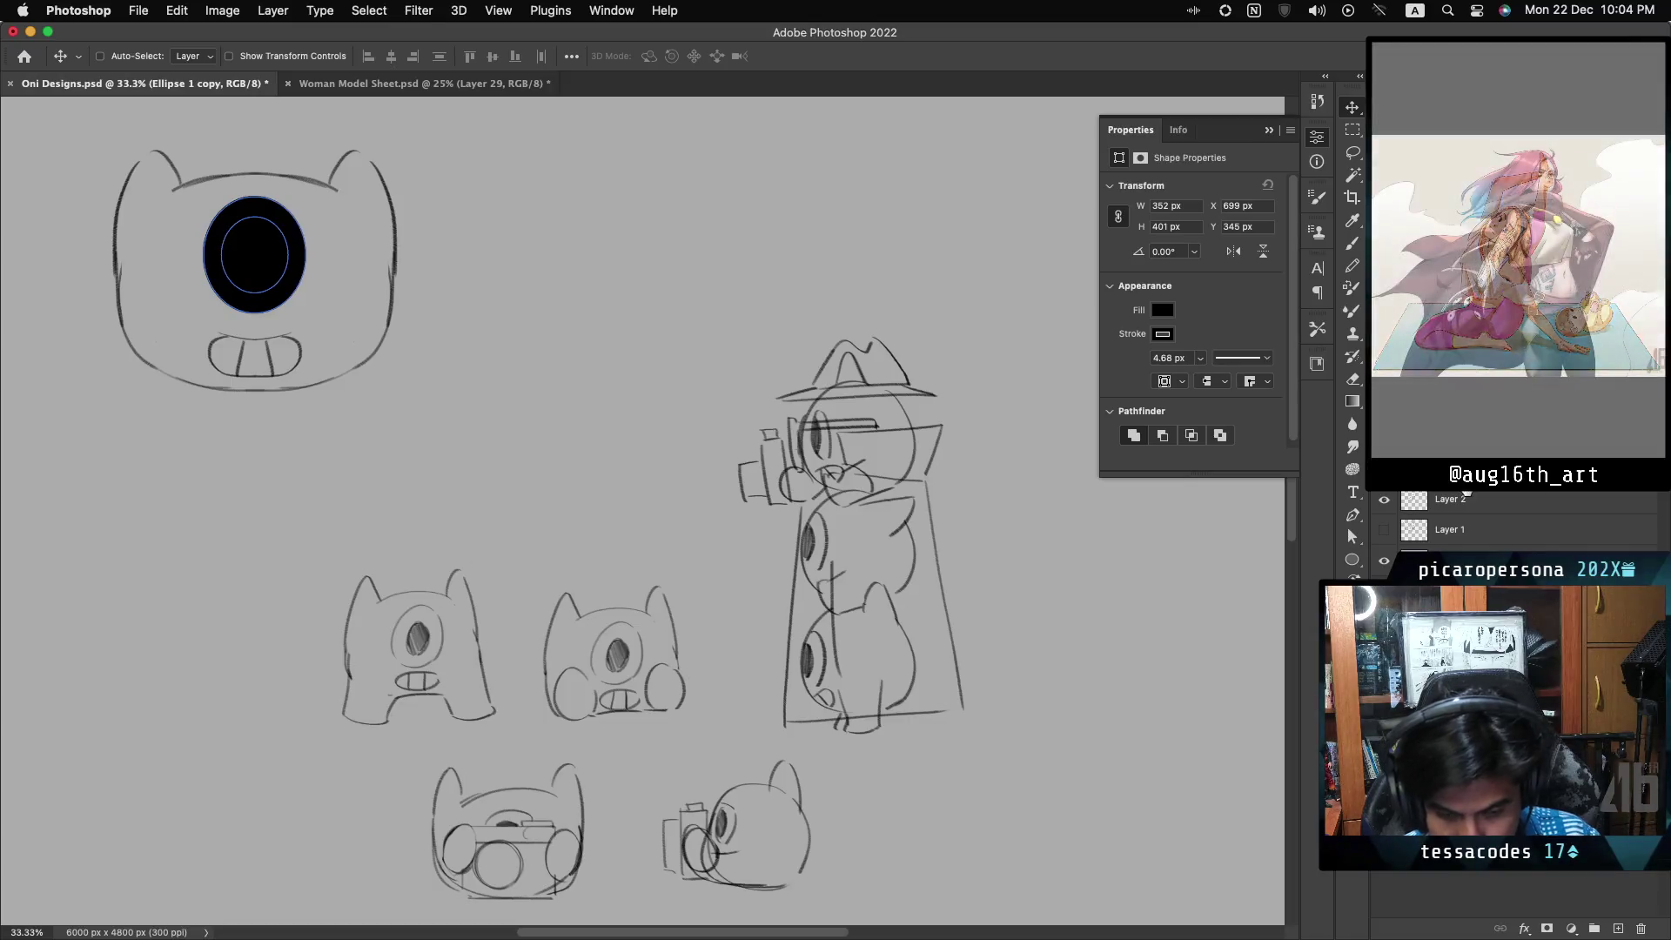
pyautogui.hotkey('ctrl', 'z')
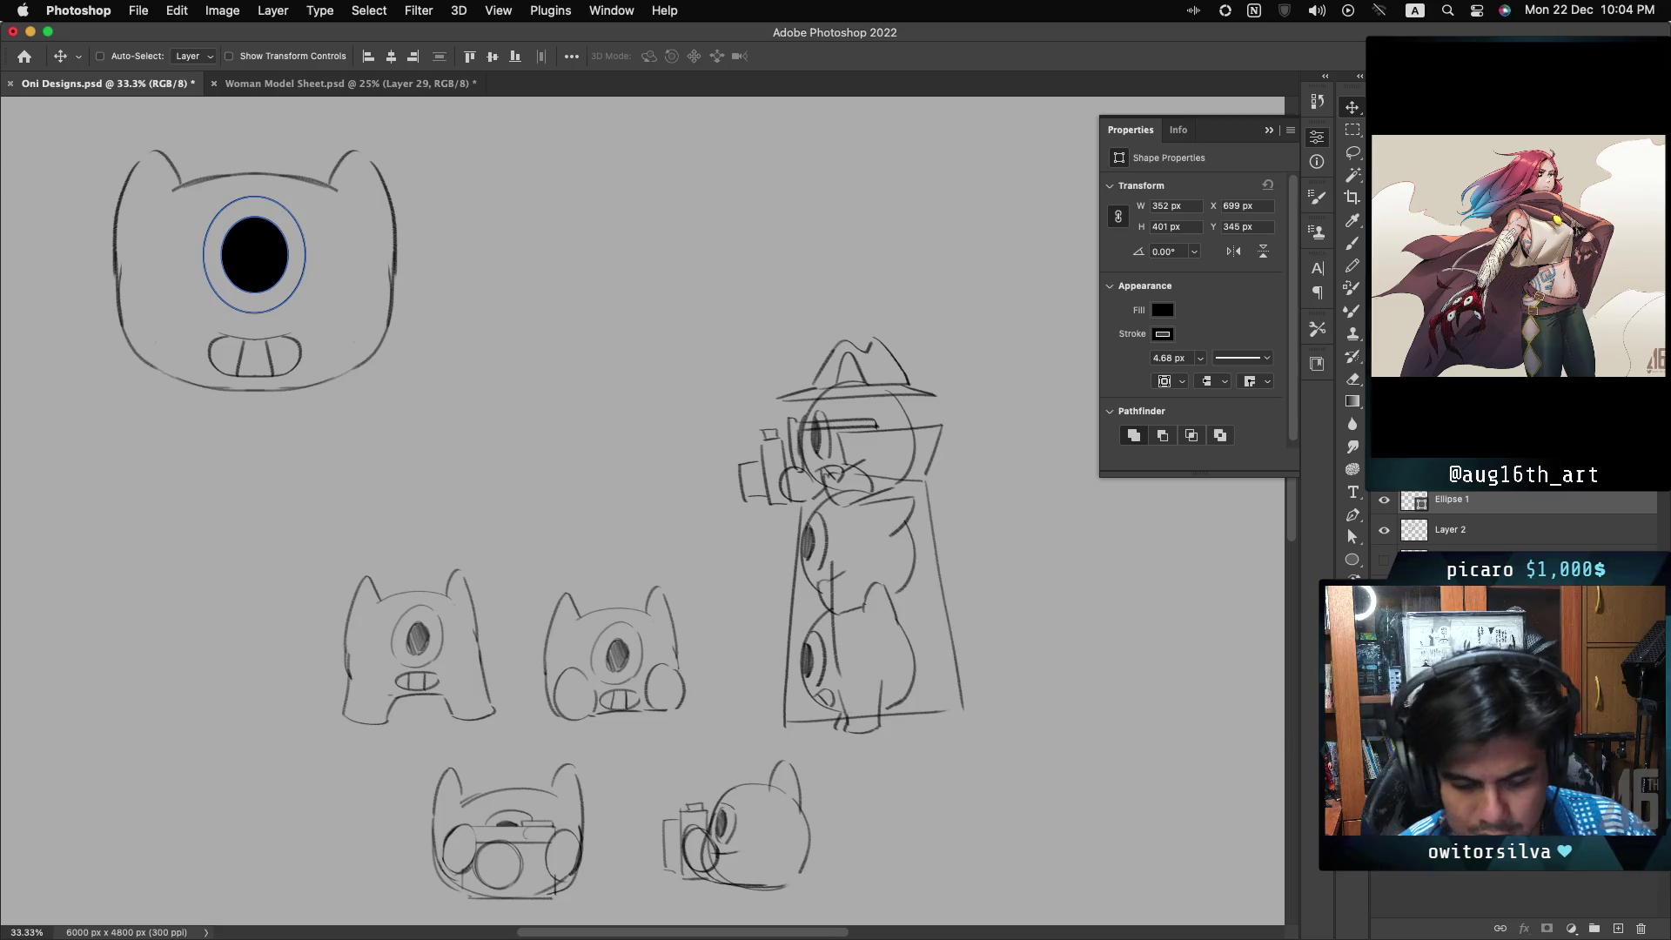
pyautogui.rightClick(1479, 498)
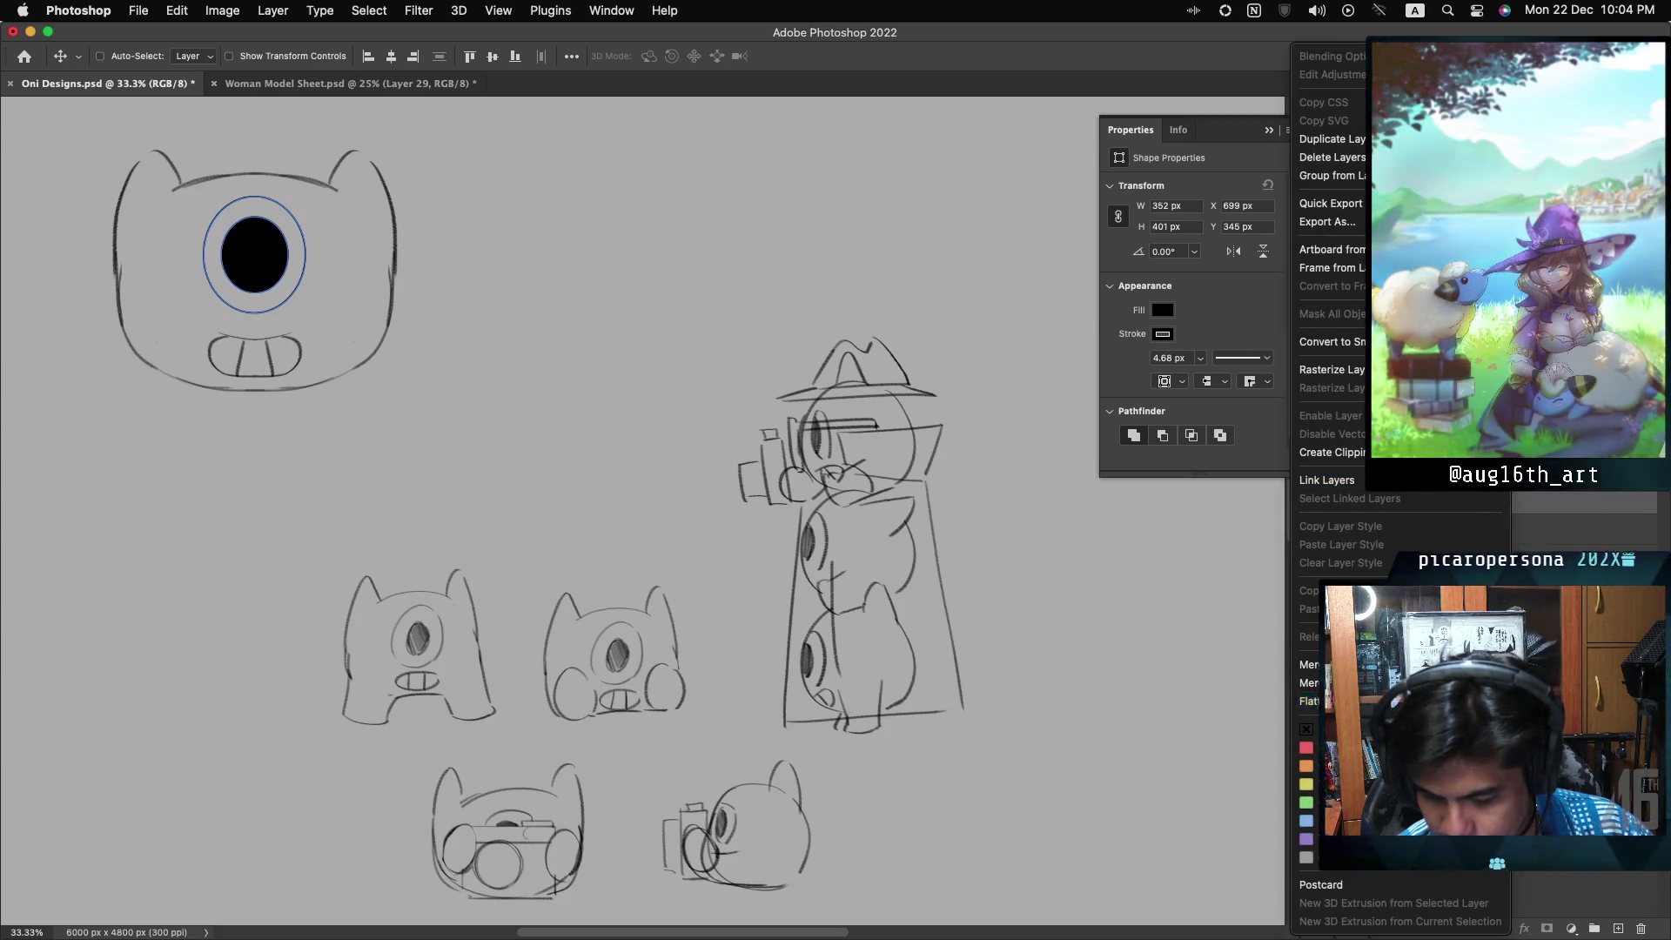
# - Rasterize the eye outline and pupil ellipse layers into pixel layers
pyautogui.click(1331, 369)
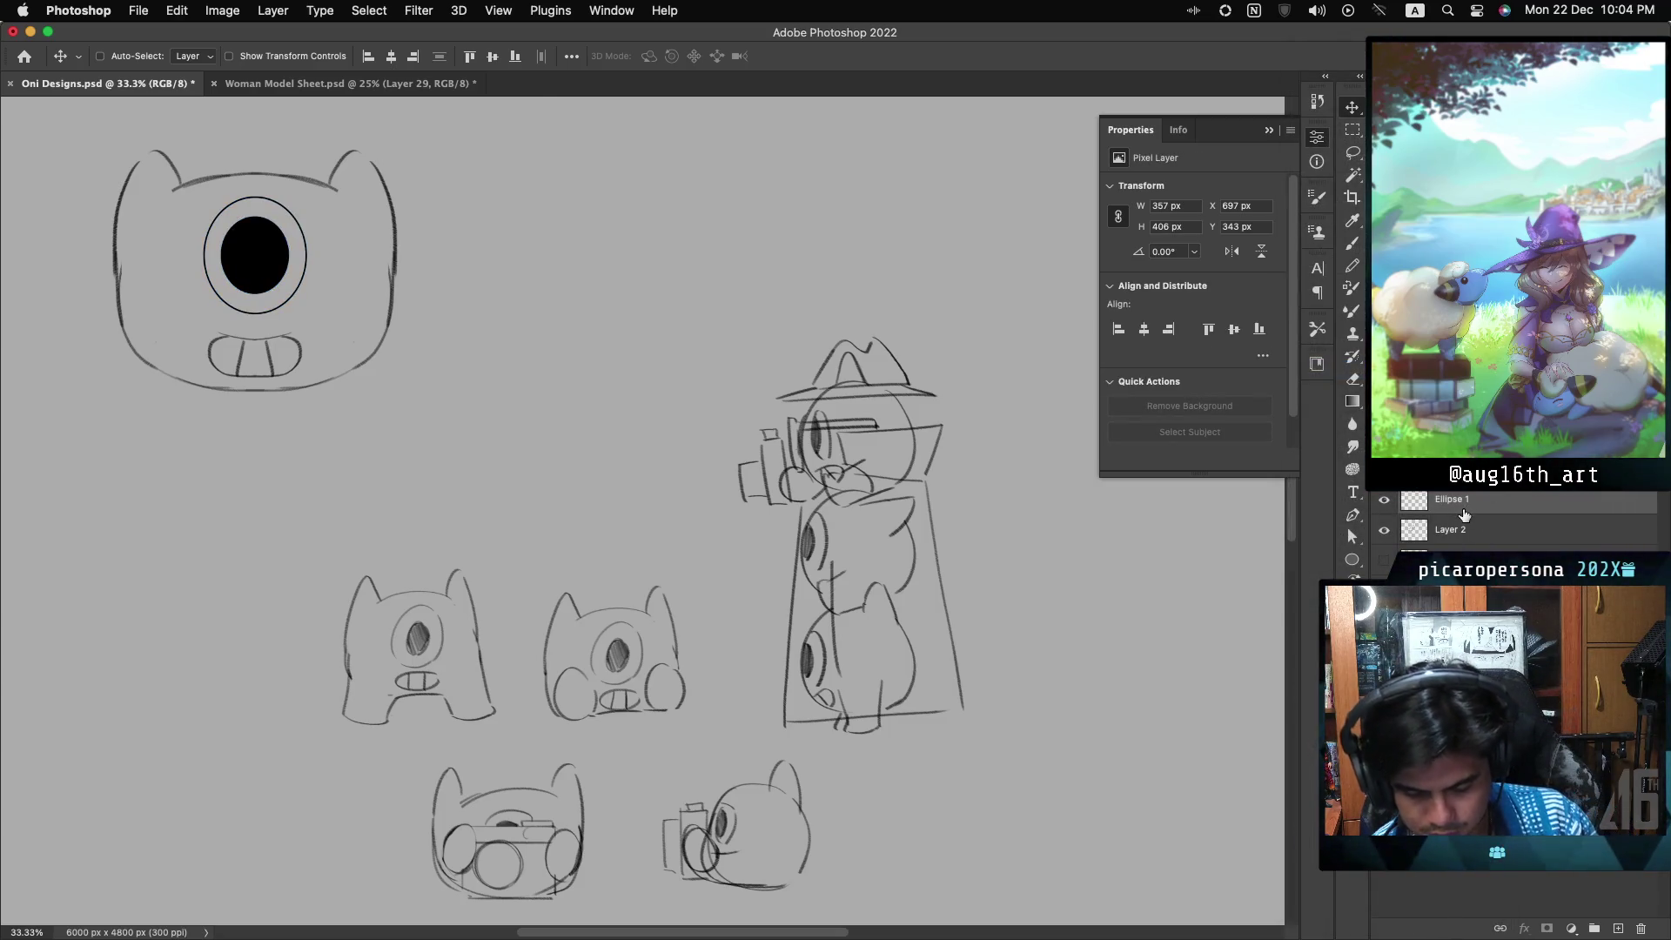
pyautogui.hotkey('ctrl', 'j')
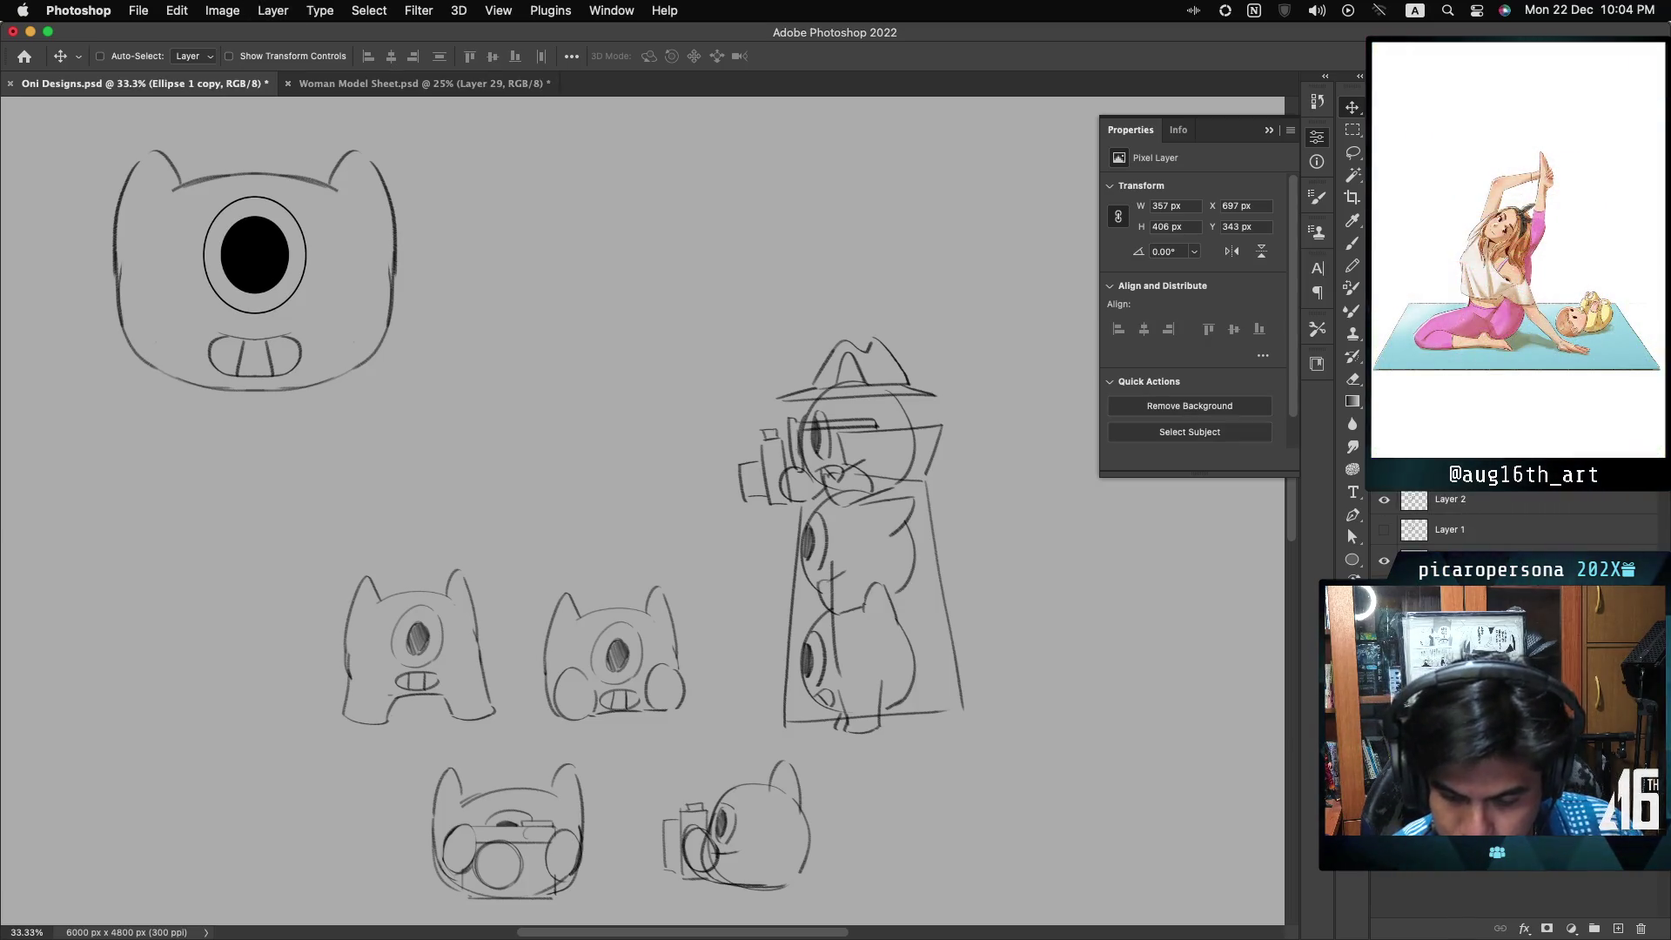
# - Lighten the pupil to dark grey and return to the Layer 2 sketch with the symmetry Brush
pyautogui.hotkey('shift', 'alt', 'BackSpace')
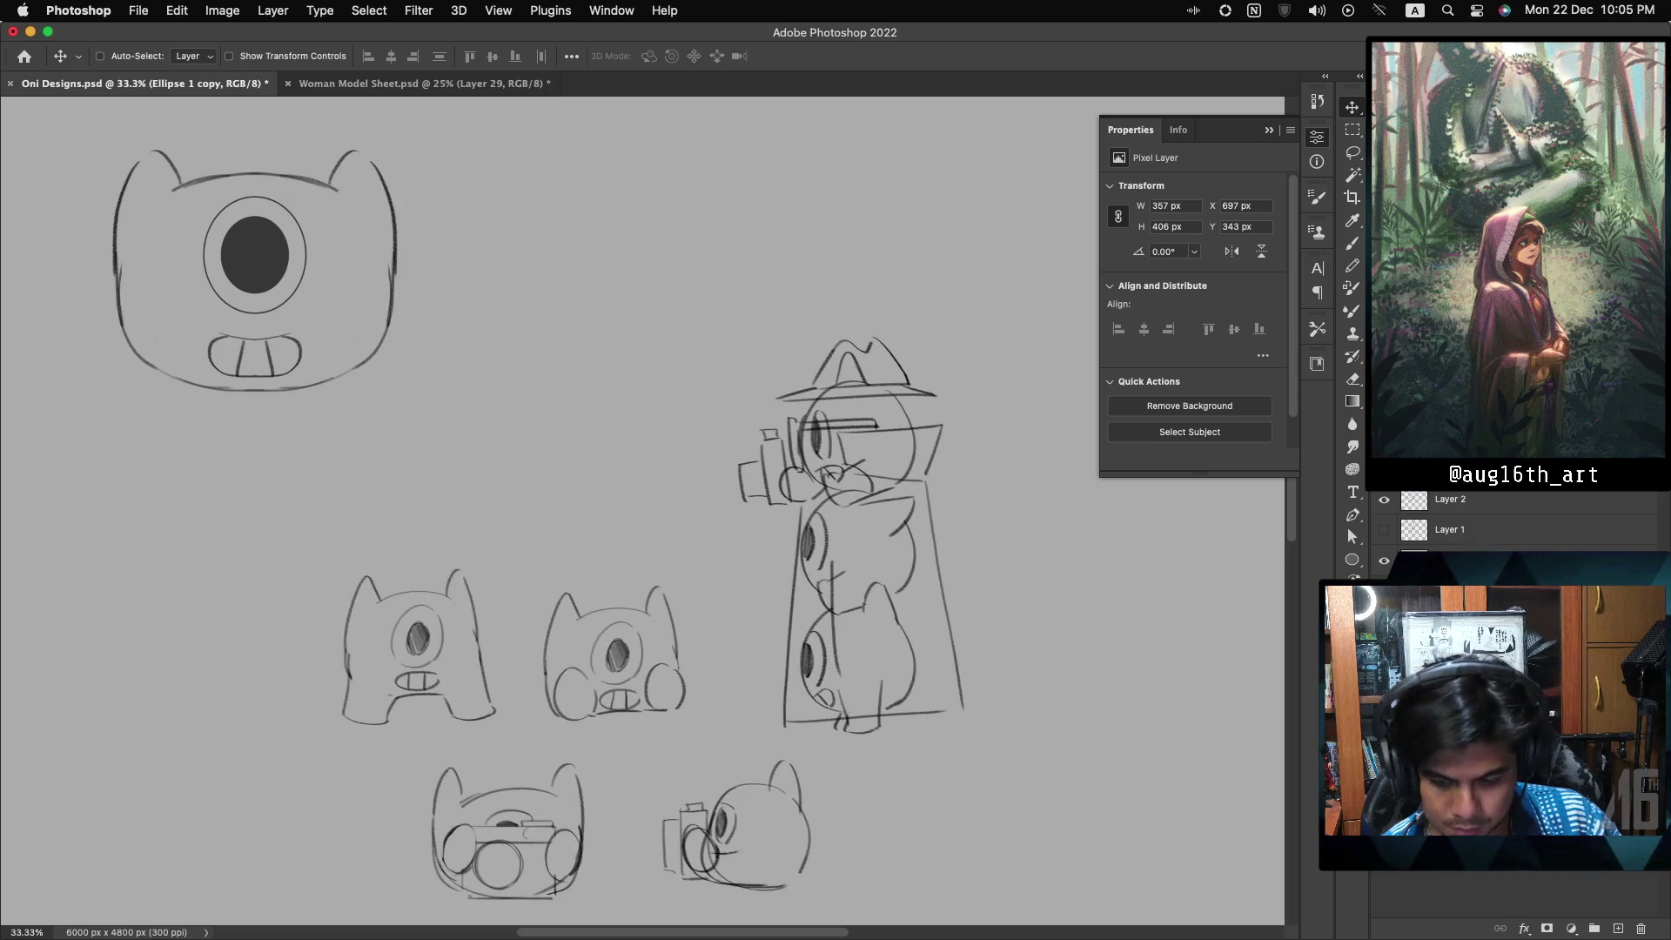
pyautogui.click(697, 493)
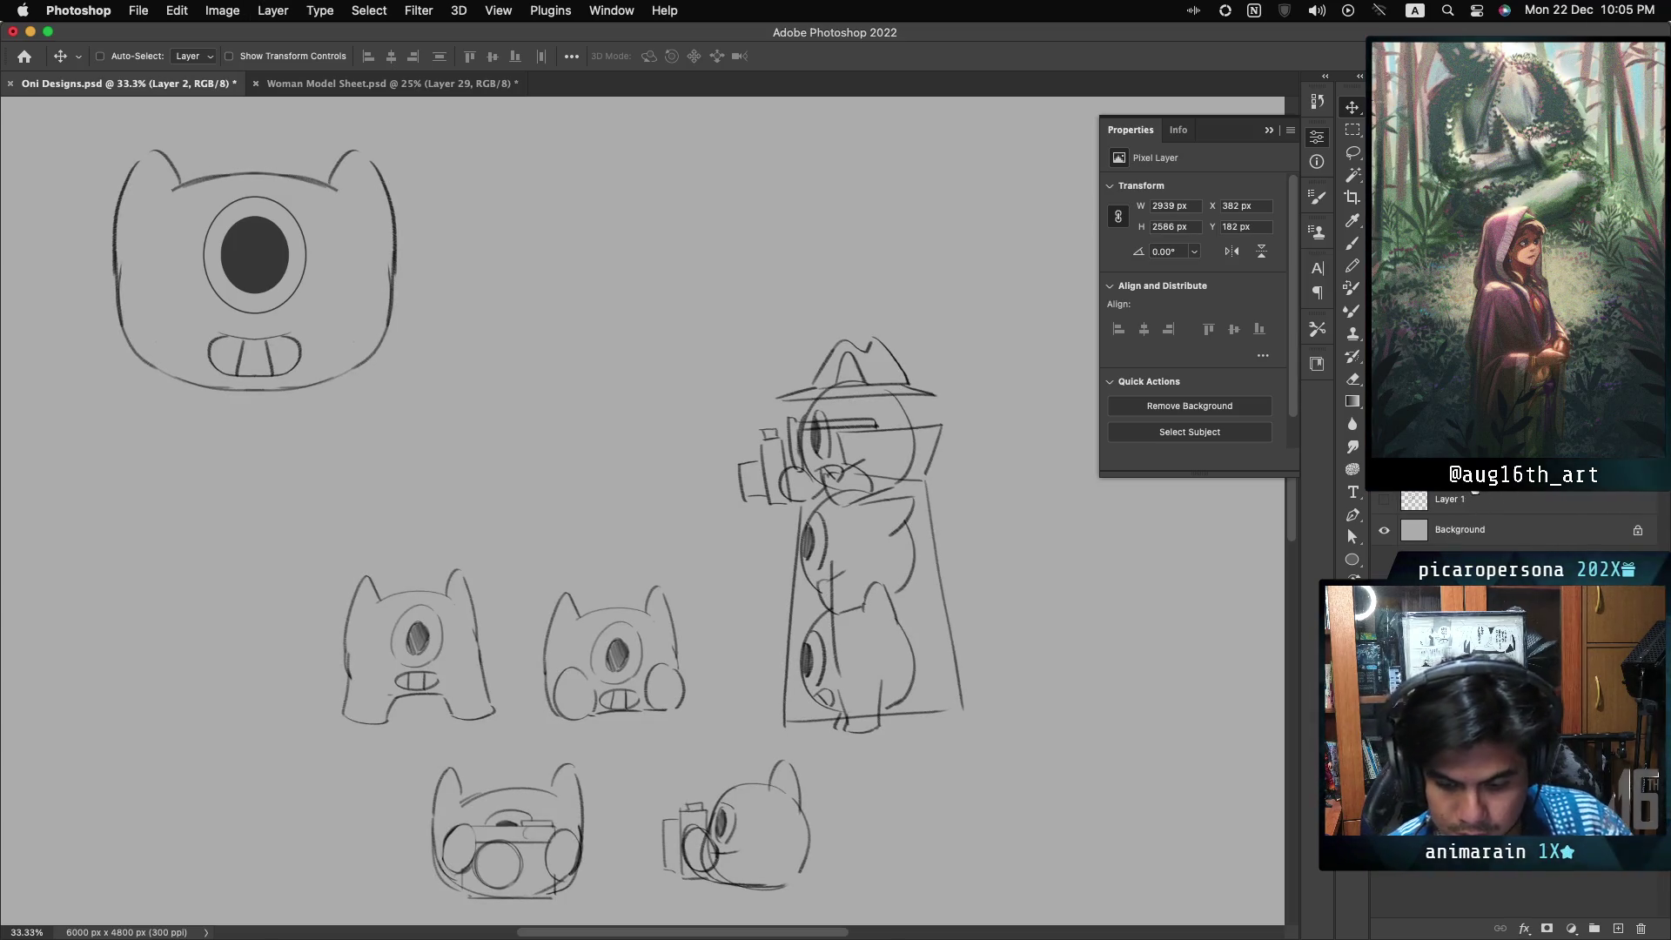
pyautogui.press('b')
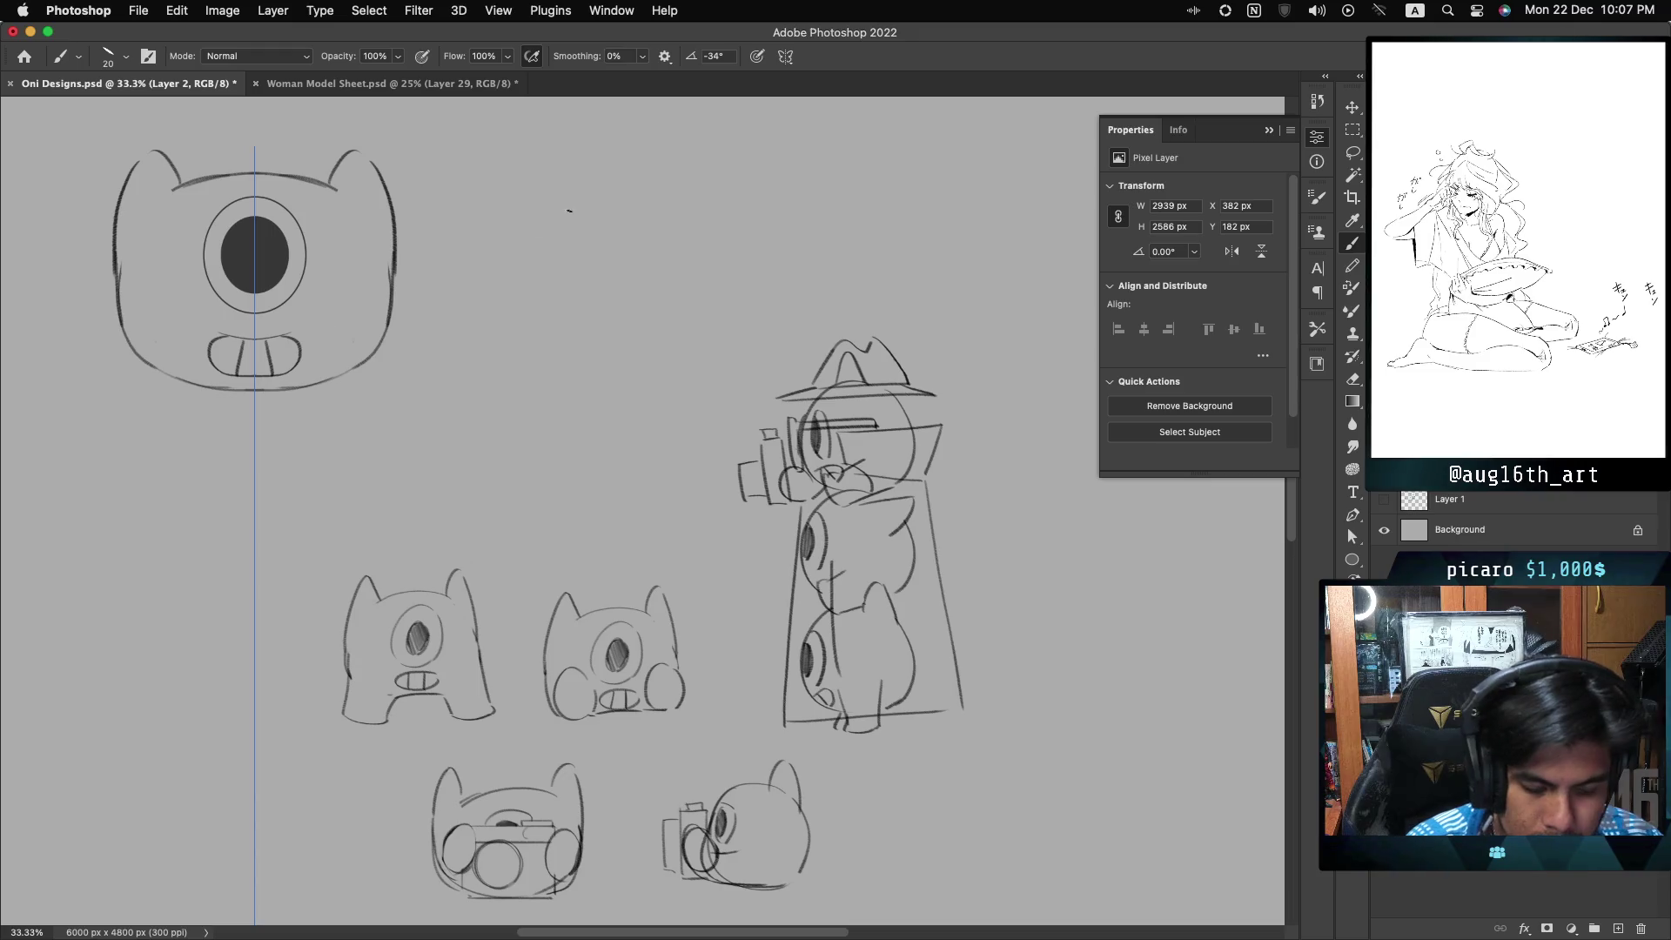
# - Sketch mirrored whisker lines on the head's lower sides, undoing the flat attempts
pyautogui.scroll(-1, 783, 253)
pyautogui.scroll(1, 747, 292)
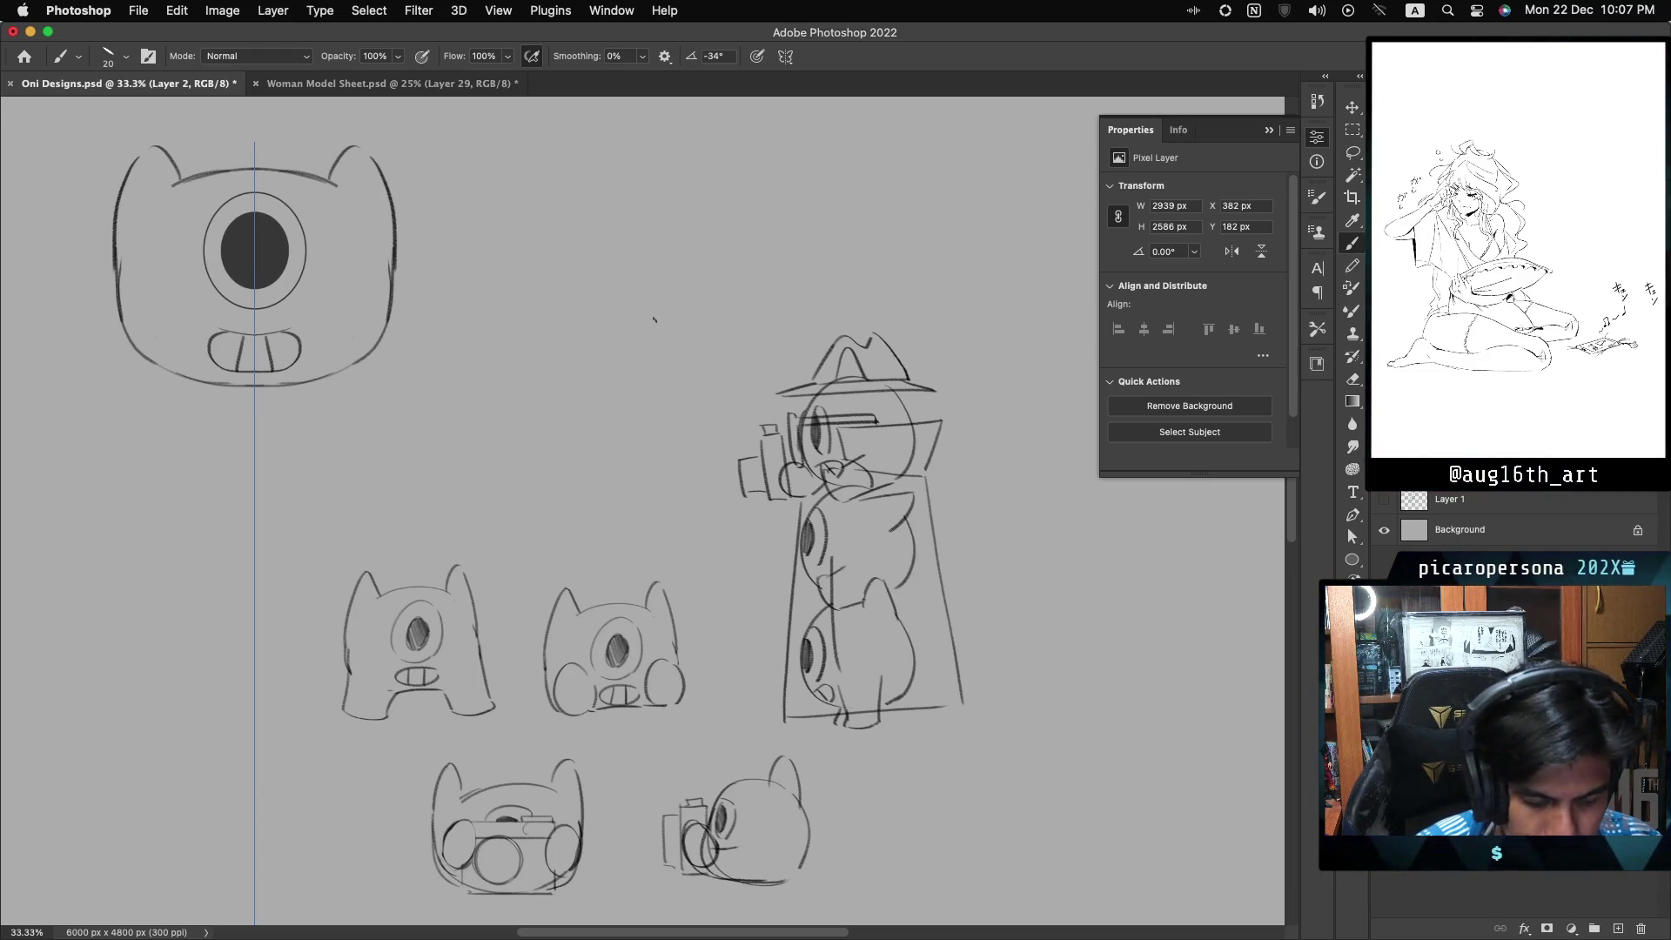
pyautogui.moveTo(399, 373); pyautogui.dragTo(531, 379)
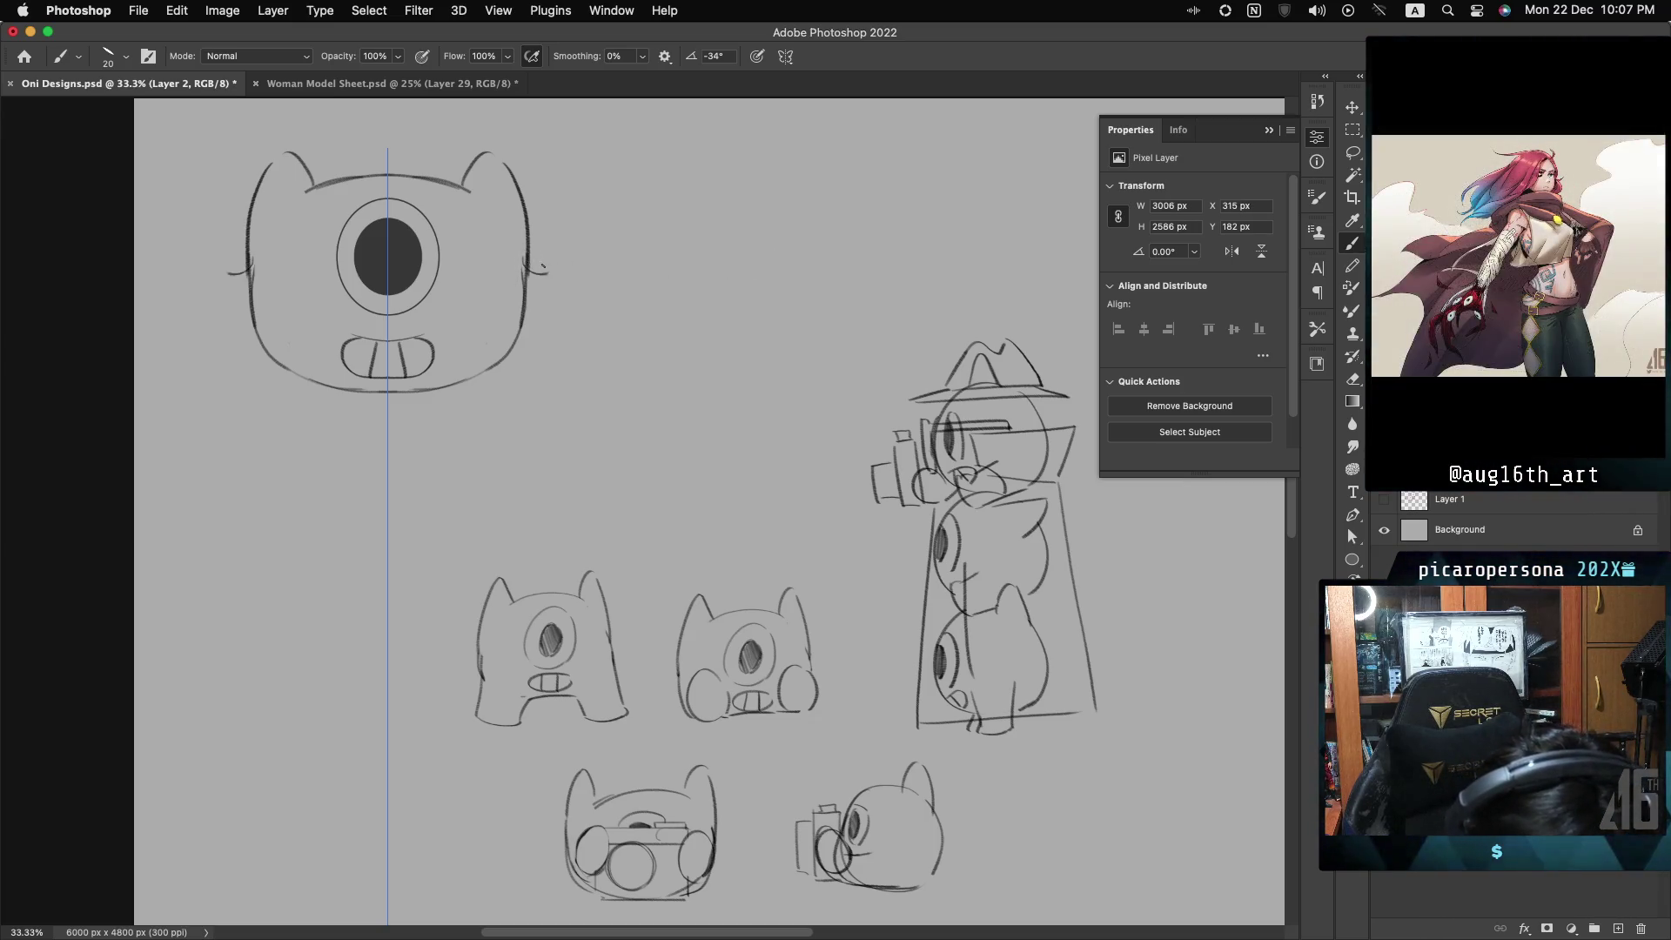
pyautogui.moveTo(233, 273); pyautogui.dragTo(254, 273)
pyautogui.moveTo(520, 272); pyautogui.dragTo(576, 274)
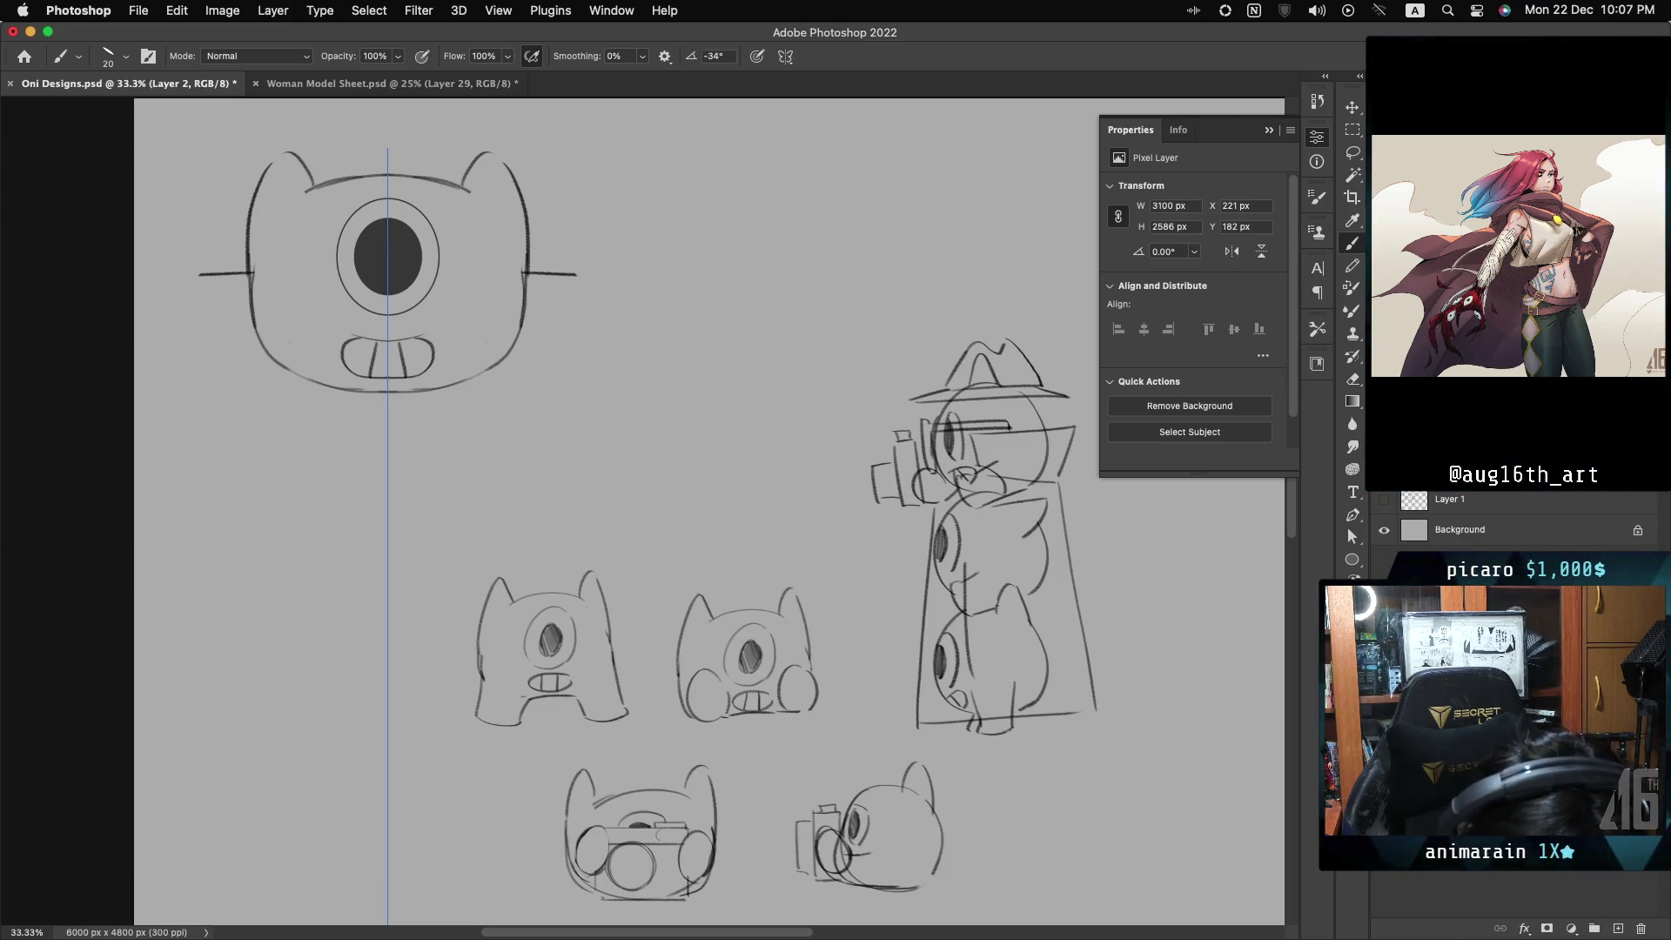
pyautogui.press('cmd+z')
pyautogui.moveTo(535, 362); pyautogui.dragTo(454, 380)
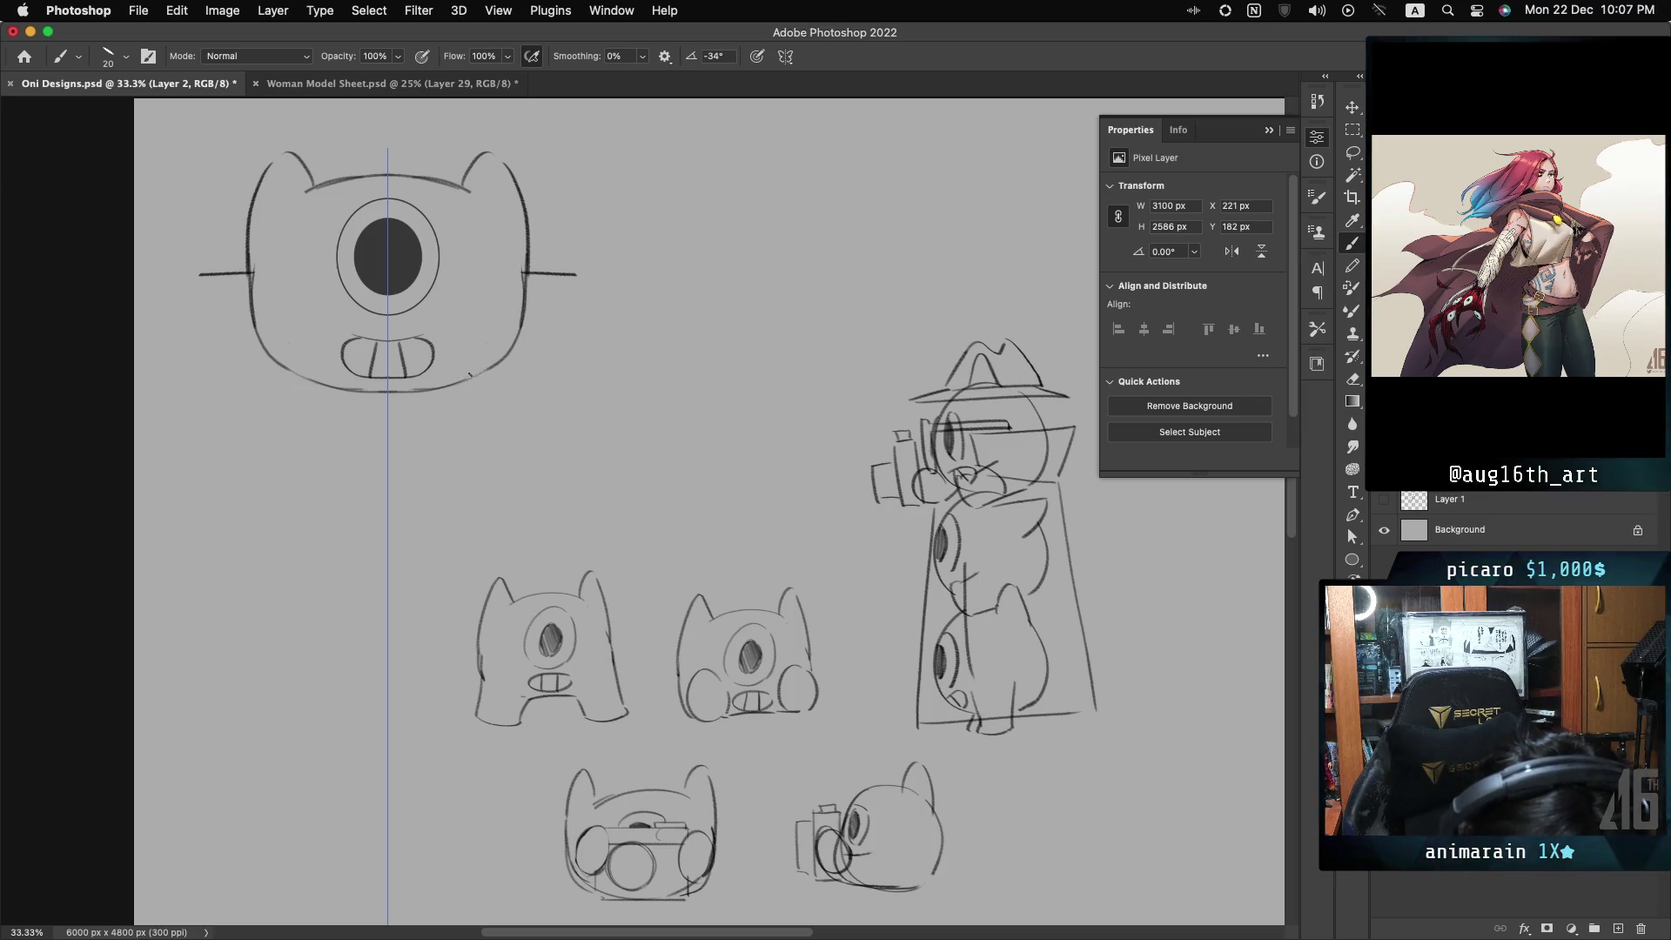
pyautogui.moveTo(534, 342); pyautogui.dragTo(485, 367)
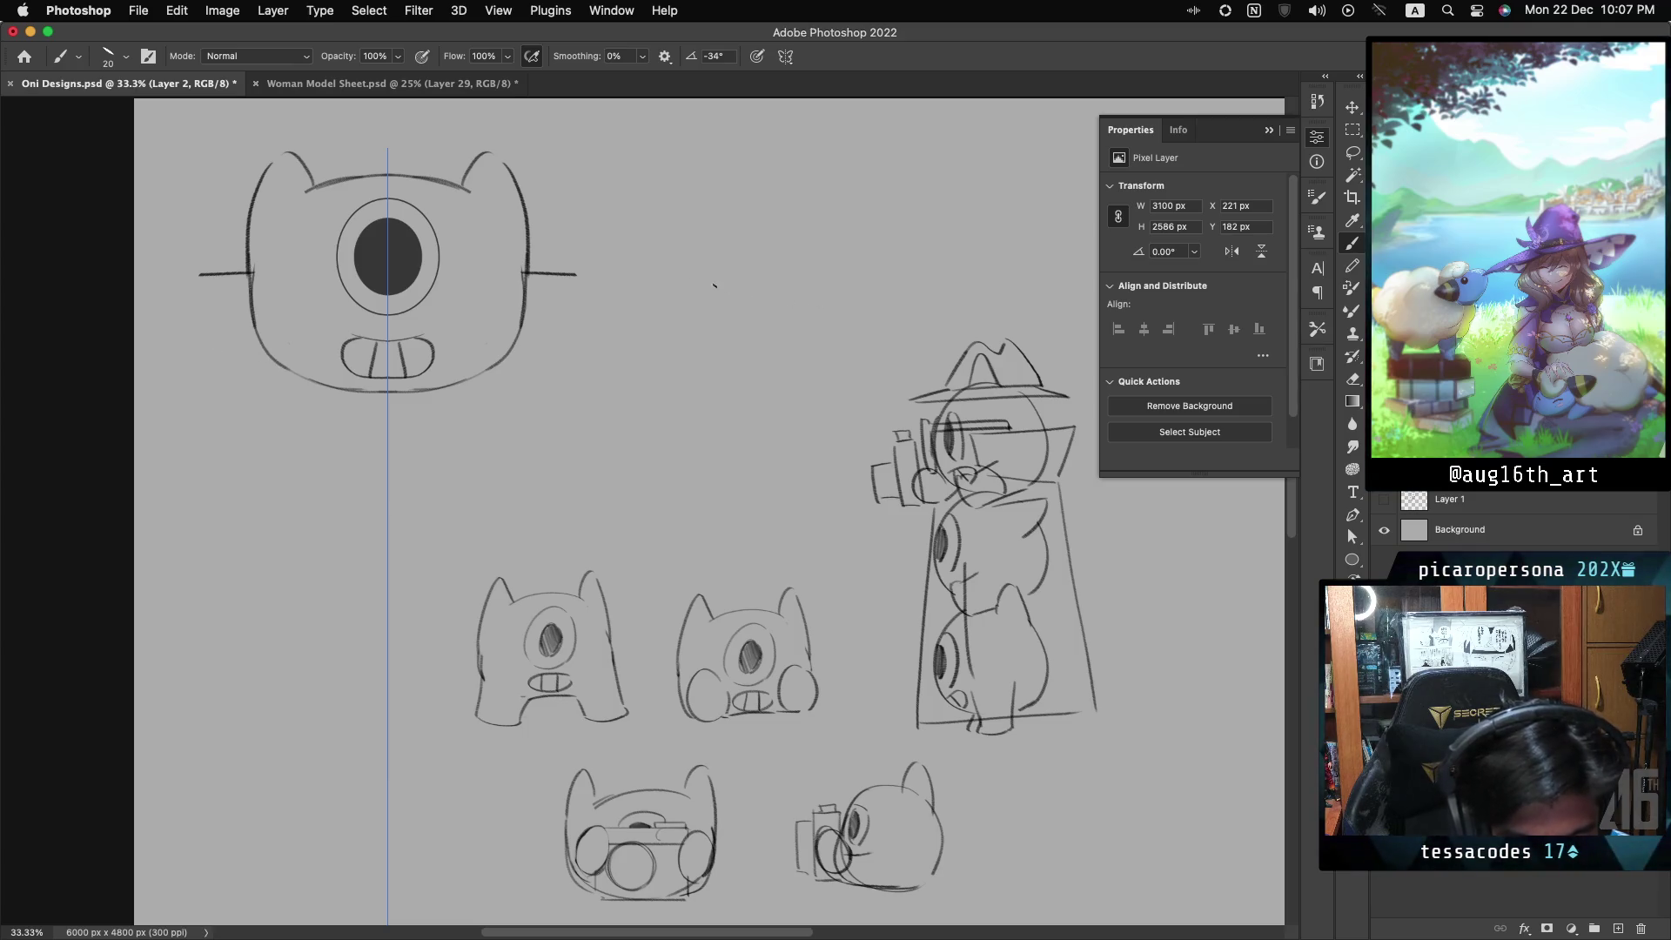
pyautogui.hotkey('ctrl', 'z')
# - Draw steeper mirrored whiskers that curl and sweep down into wide rounded cheeks
pyautogui.moveTo(577, 311); pyautogui.dragTo(524, 284)
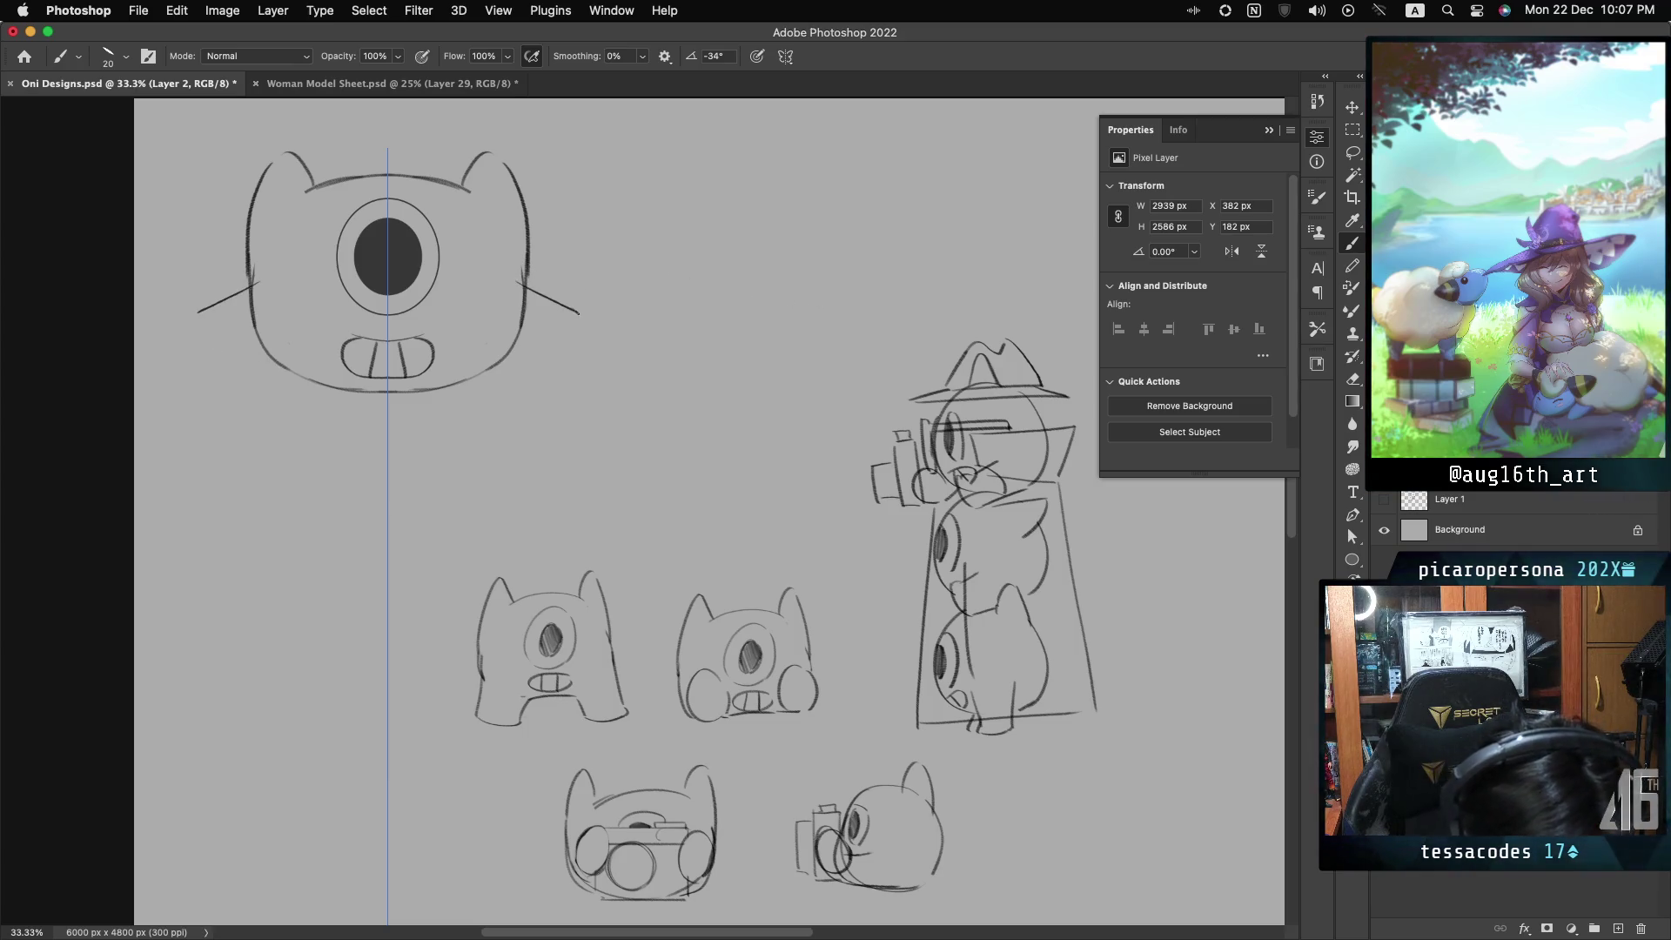
pyautogui.moveTo(570, 349); pyautogui.dragTo(483, 368)
pyautogui.hotkey('ctrl', 'z')
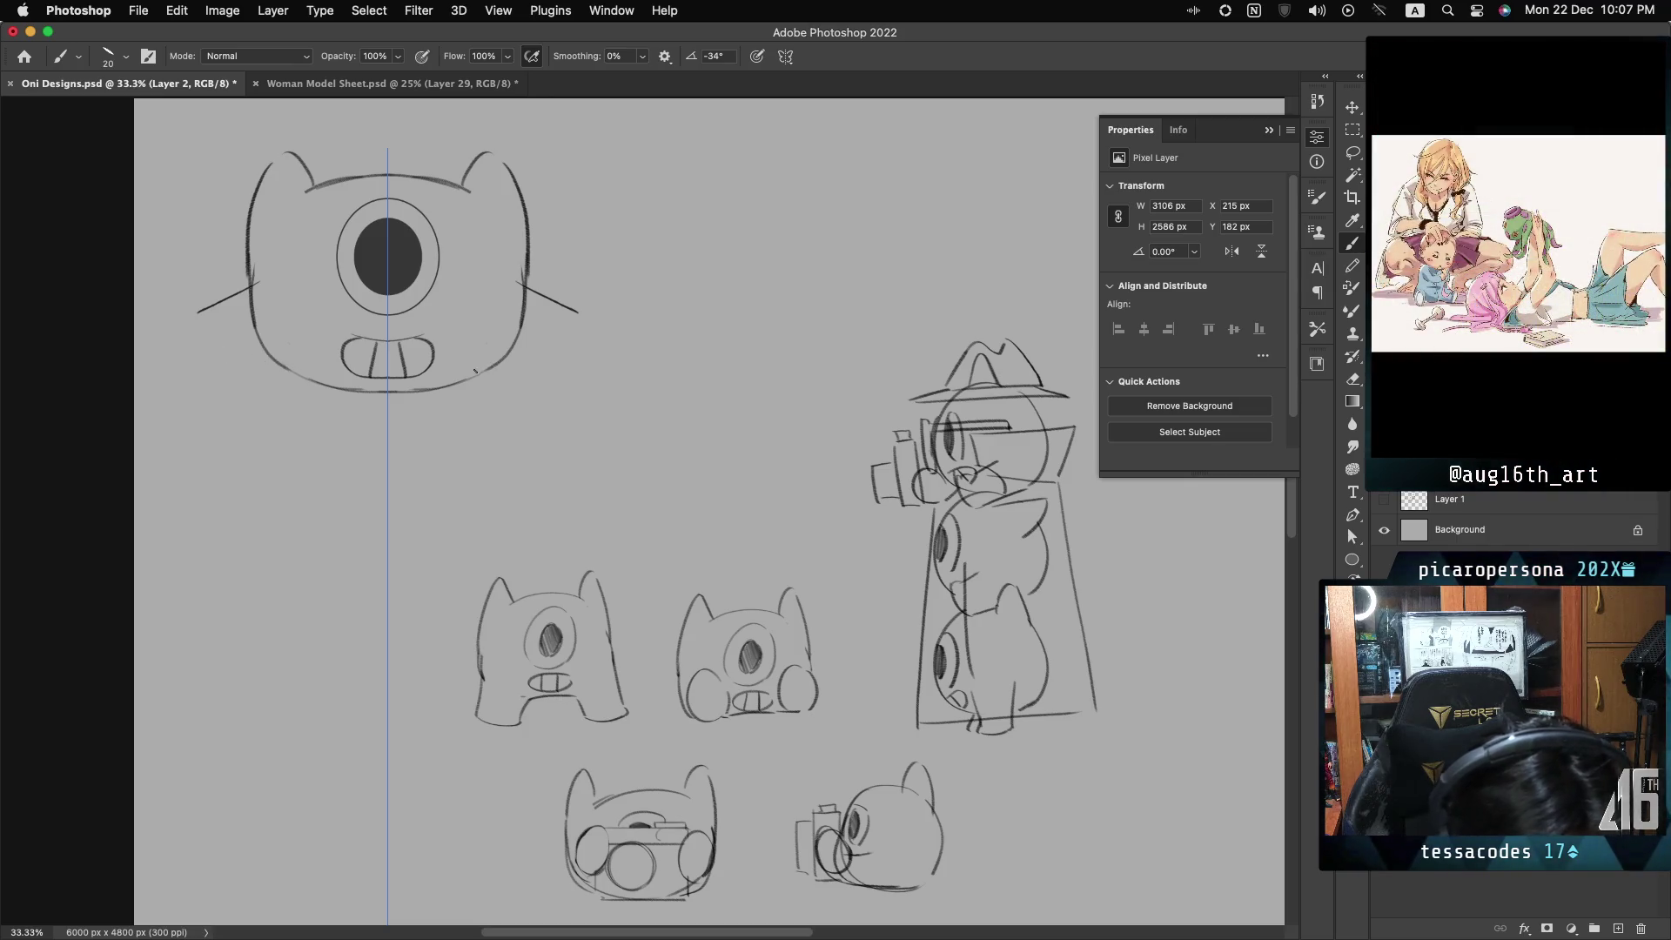
pyautogui.moveTo(577, 311); pyautogui.dragTo(608, 329)
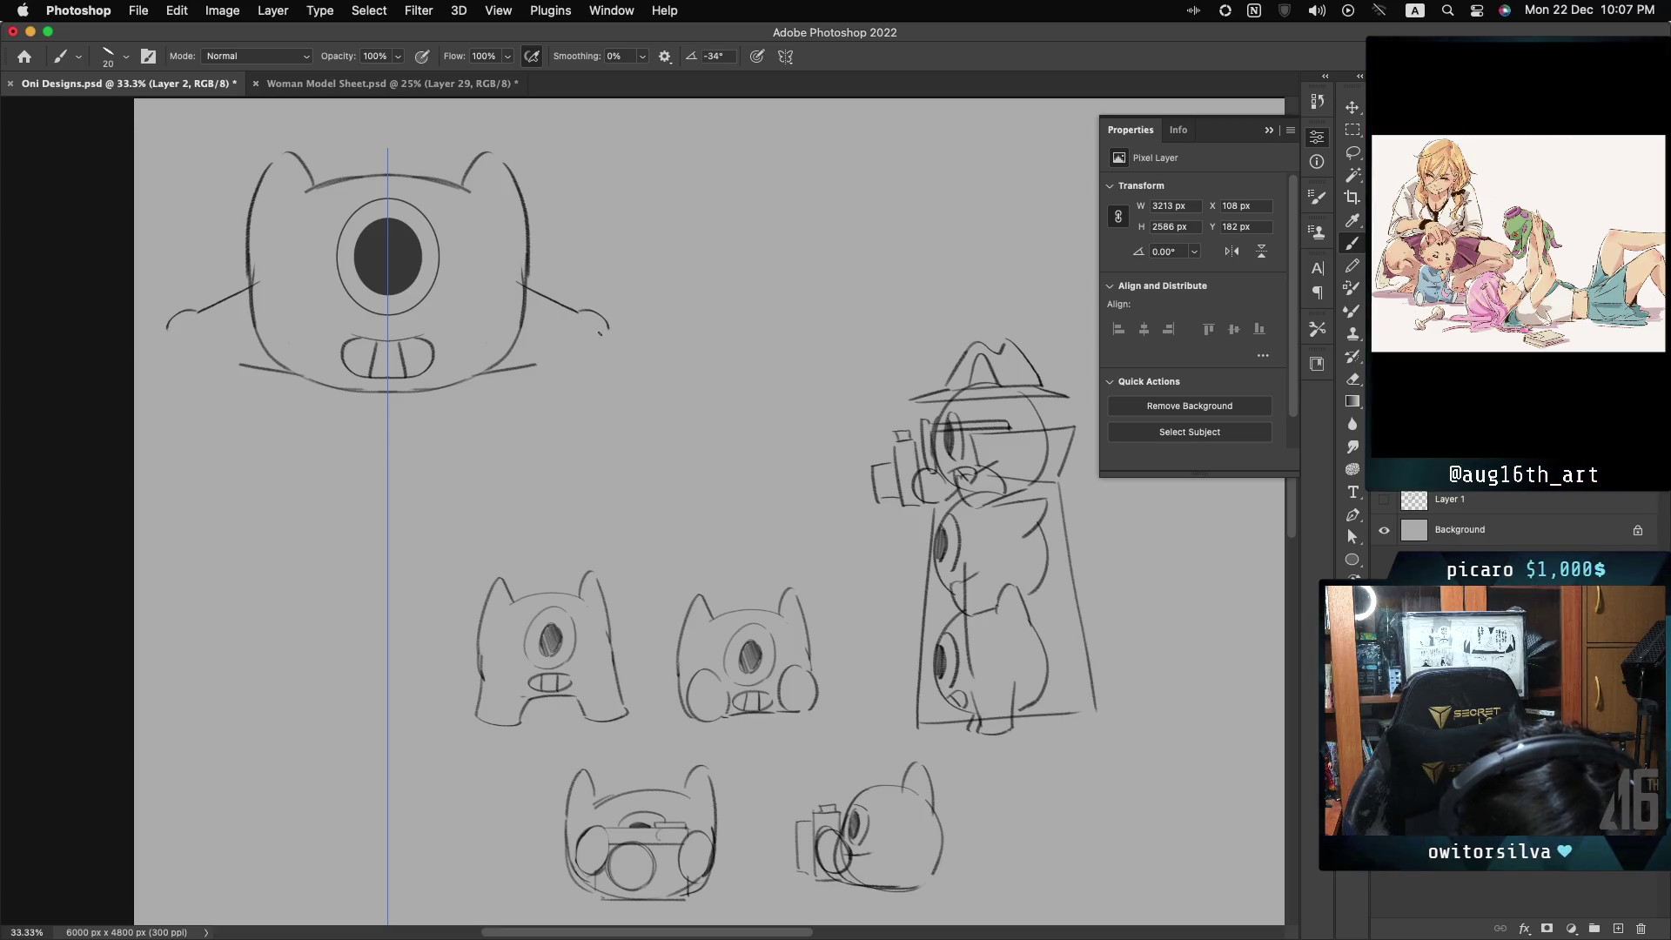
pyautogui.moveTo(608, 332); pyautogui.dragTo(562, 366)
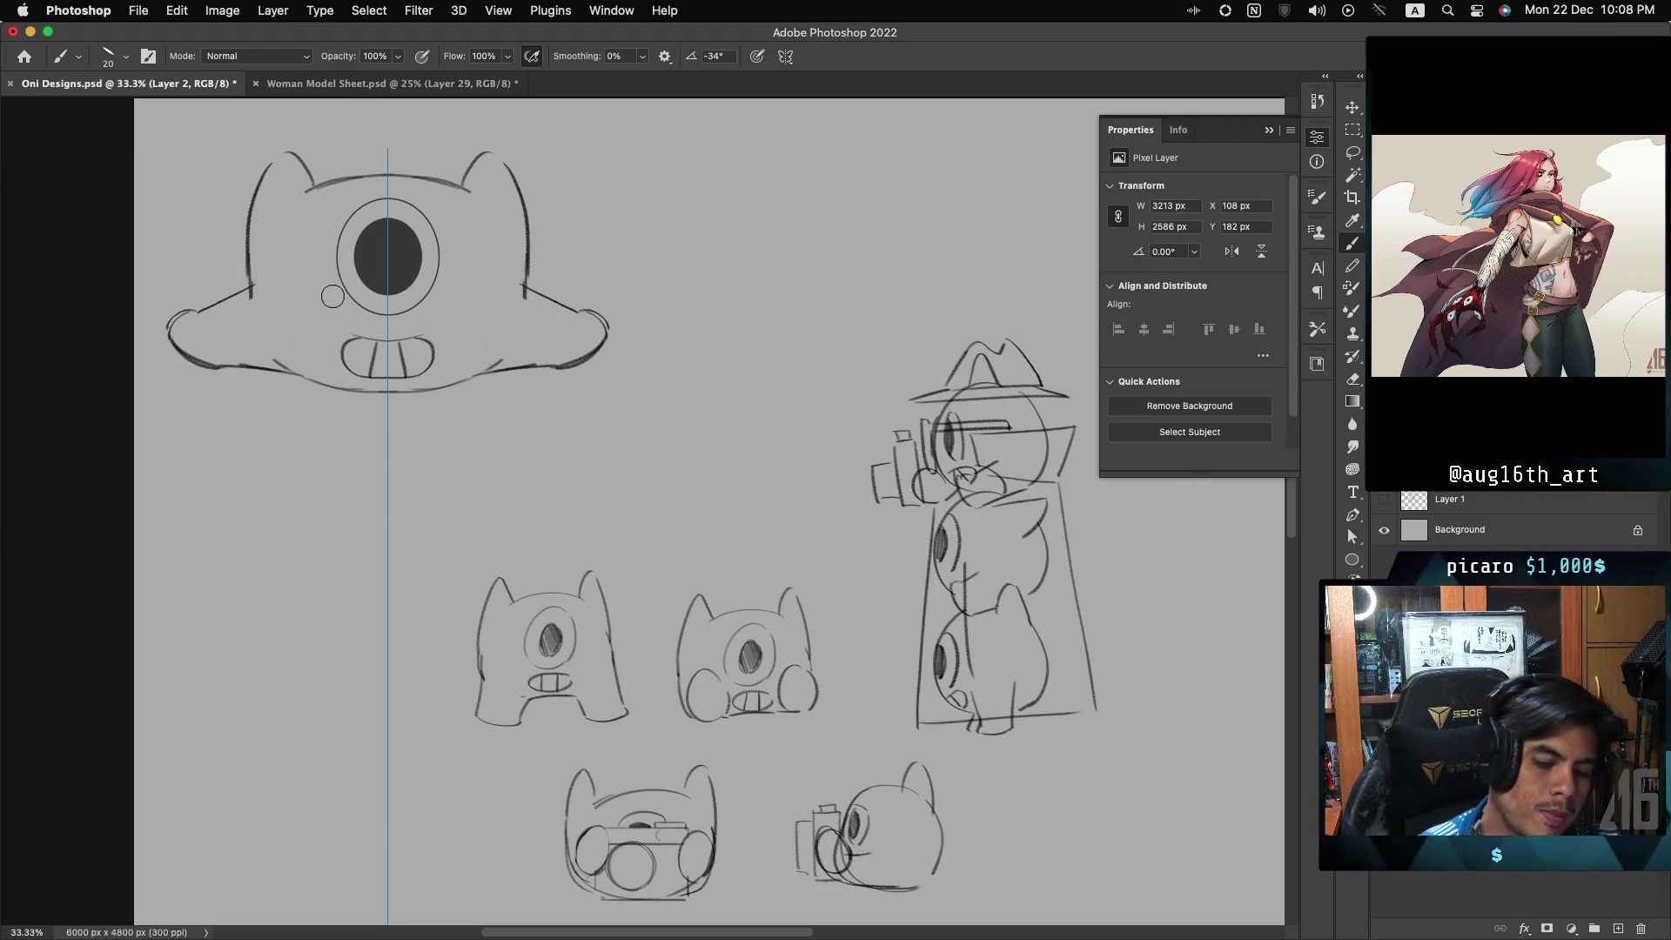
pyautogui.moveTo(331, 294); pyautogui.dragTo(335, 299)
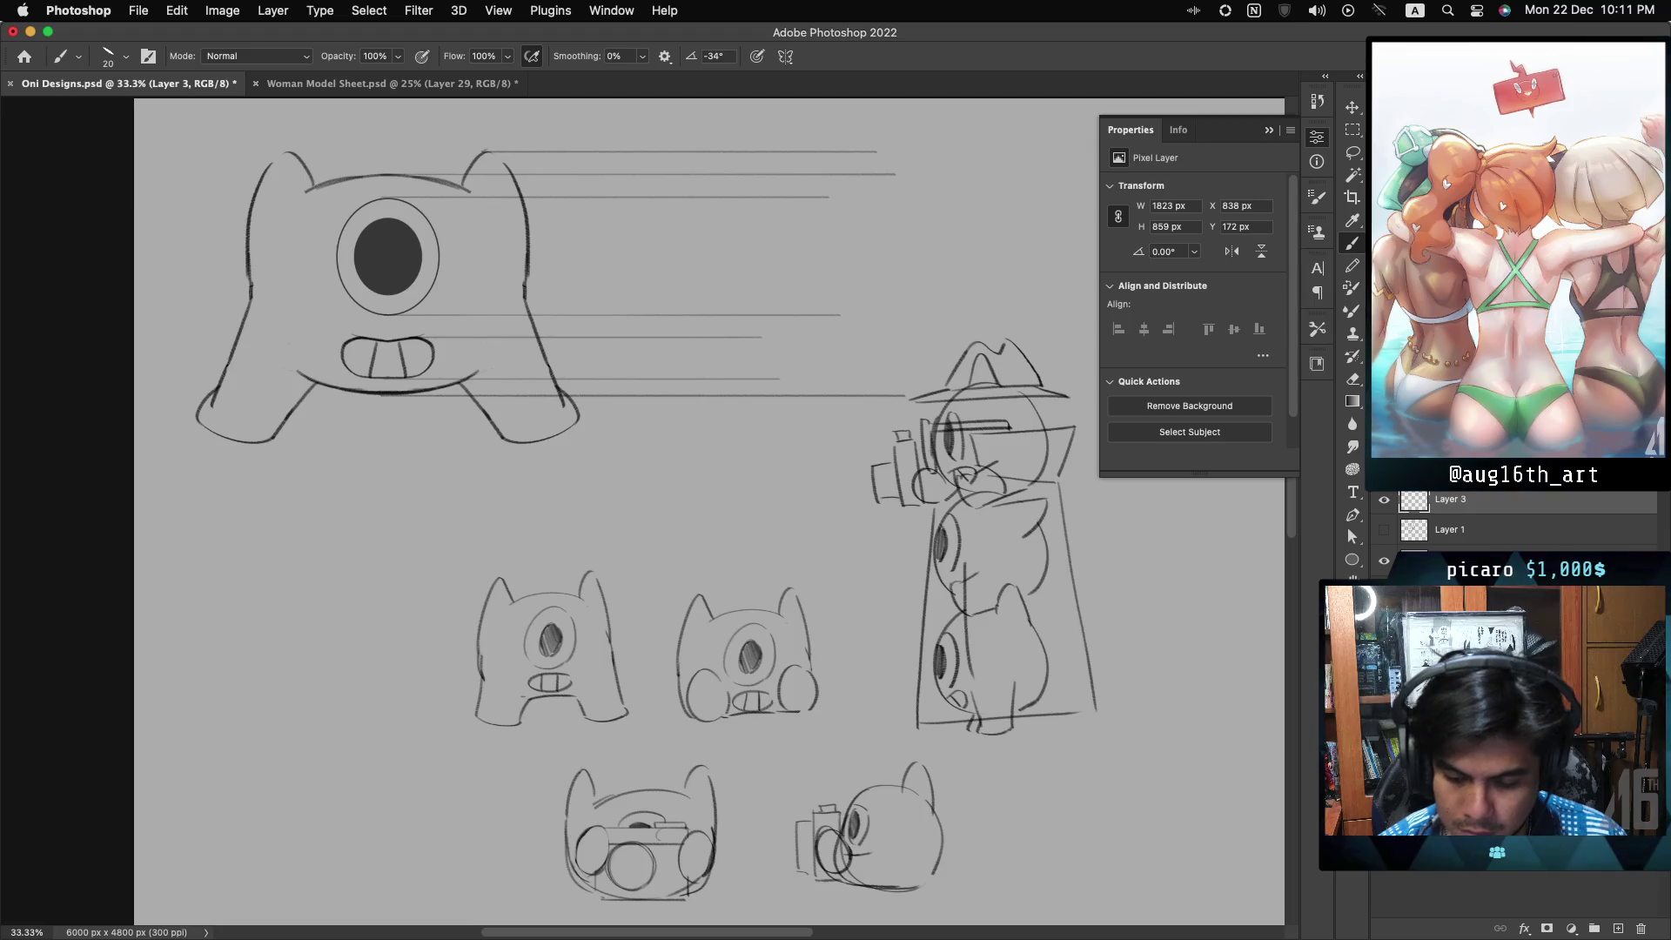
# - Make Layer 2 the active layer in the Layers panel
pyautogui.click(1462, 479)
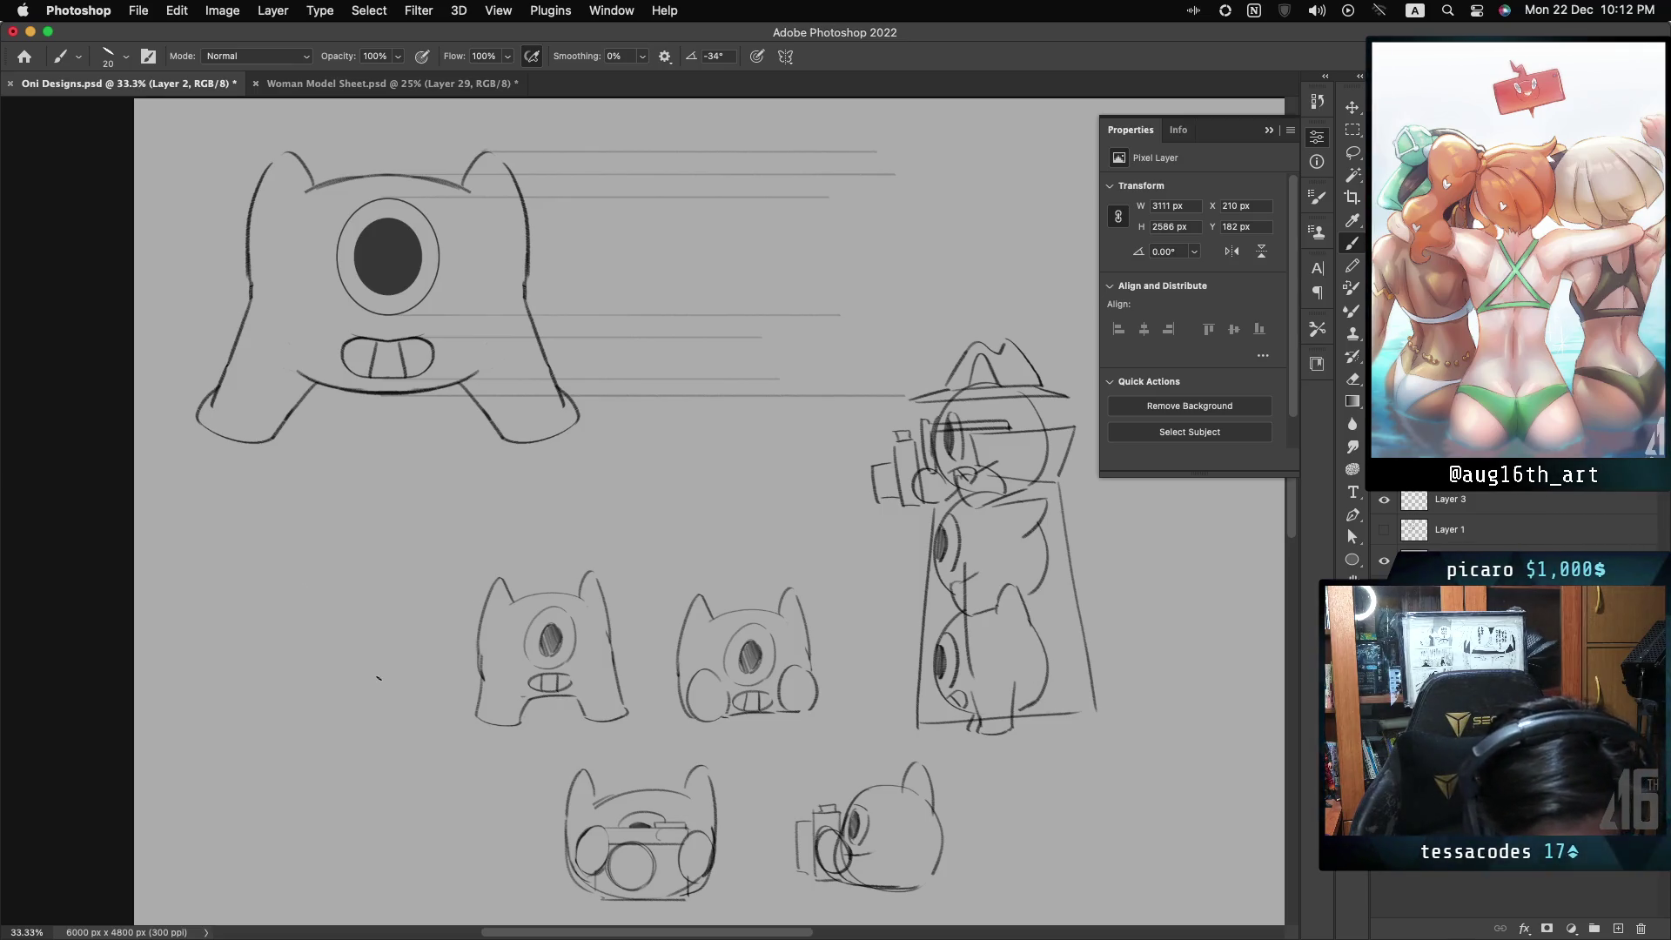
# - Reapply the last used mirror symmetry, erase the old legs, and draw straight legs with outward feet
pyautogui.click(785, 56)
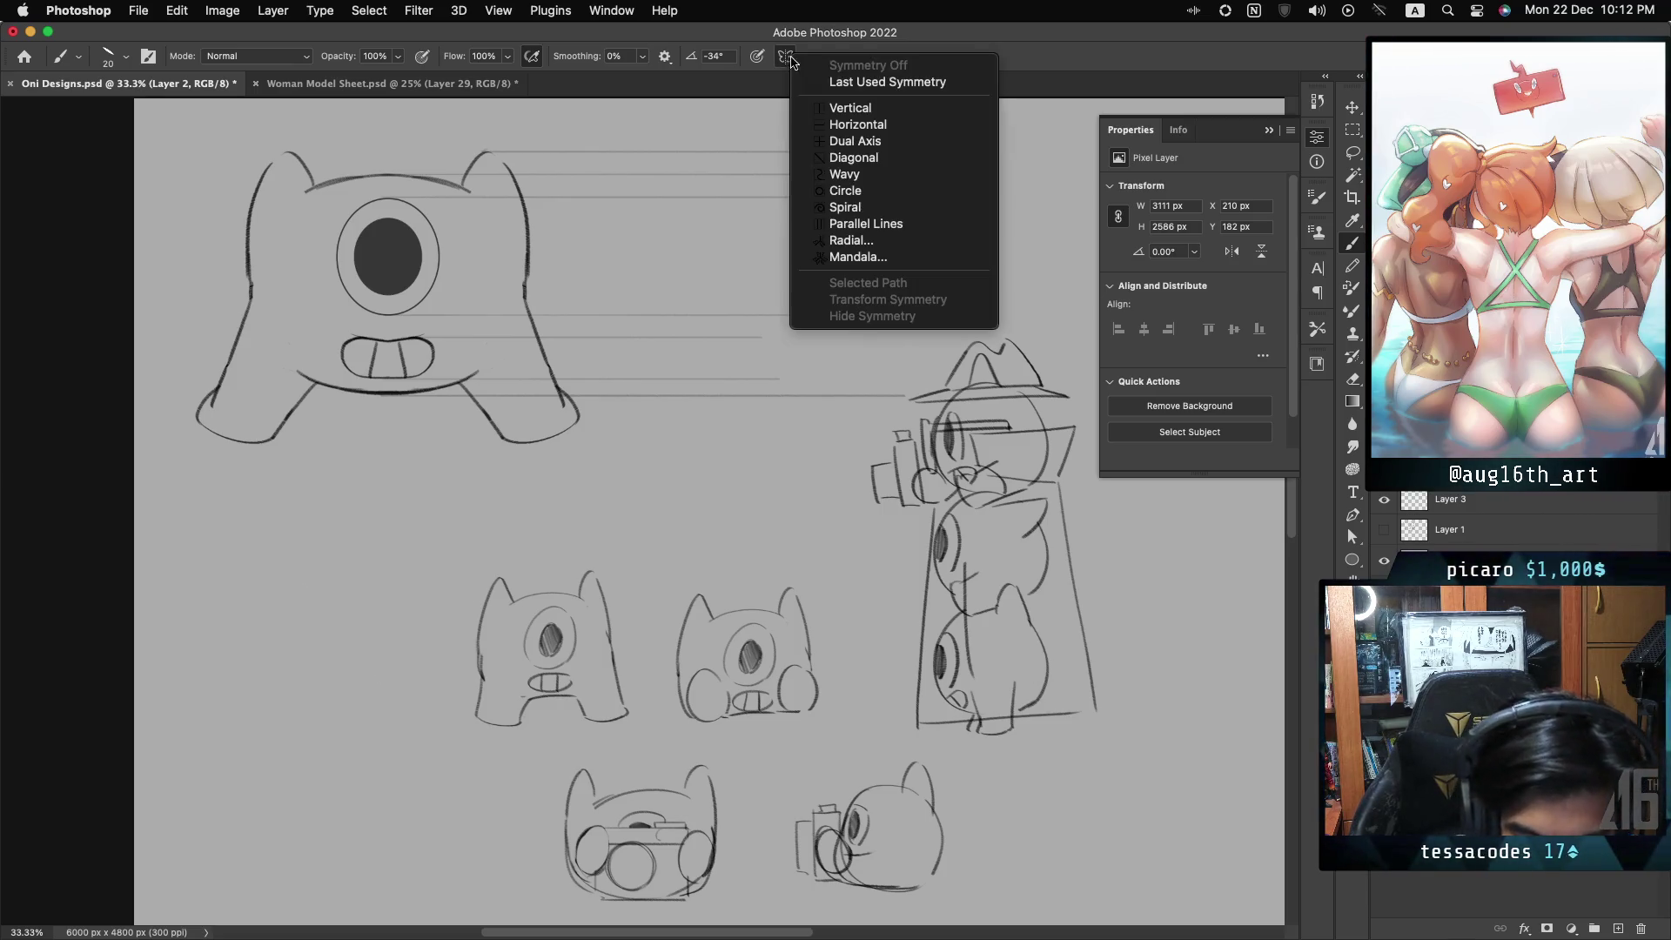
pyautogui.click(897, 83)
pyautogui.moveTo(242, 320)
pyautogui.mouseDown()
pyautogui.moveTo(209, 362)
pyautogui.moveTo(209, 418)
pyautogui.moveTo(294, 408)
pyautogui.mouseUp()
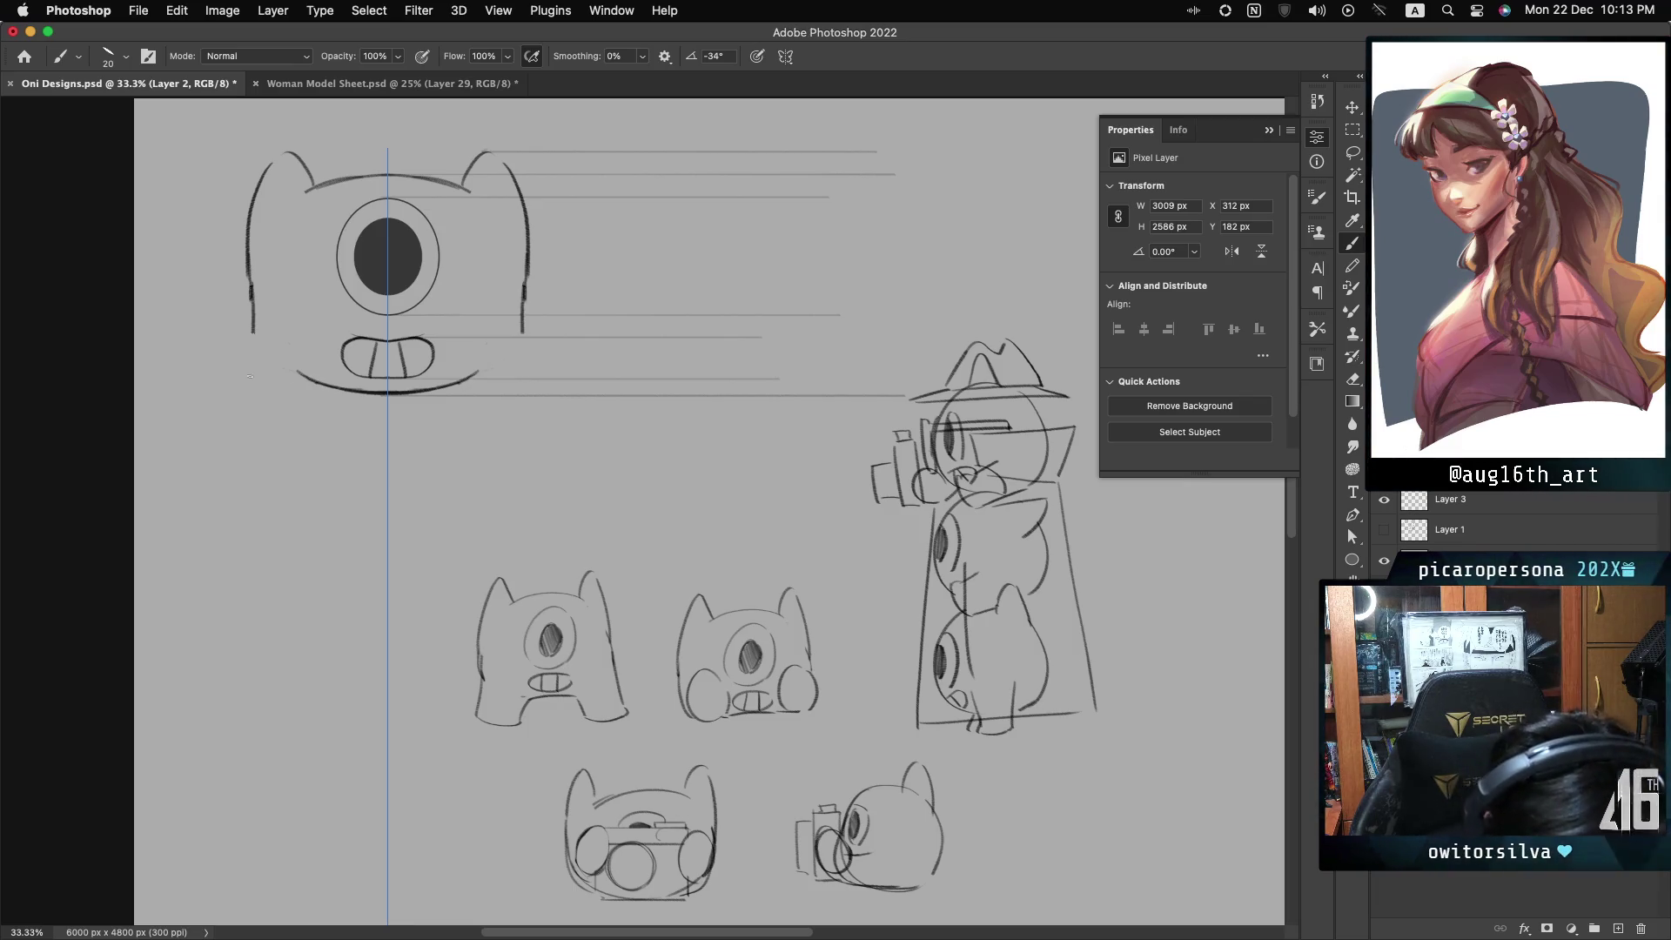
pyautogui.moveTo(252, 296); pyautogui.dragTo(242, 411)
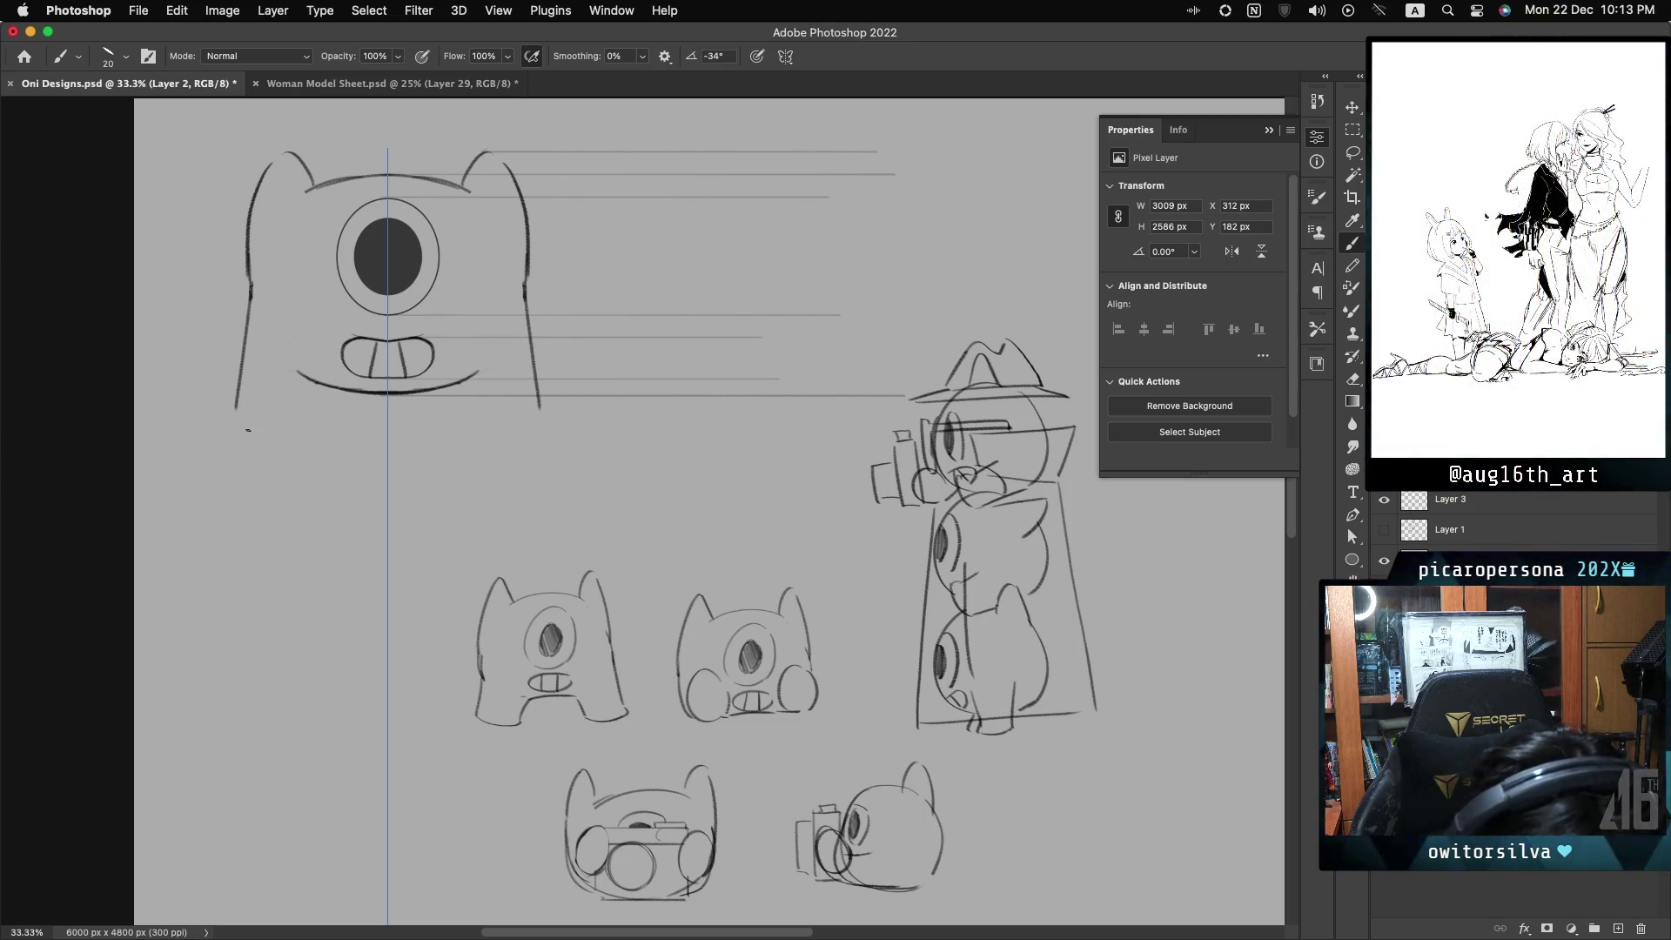
pyautogui.moveTo(235, 405); pyautogui.dragTo(241, 421)
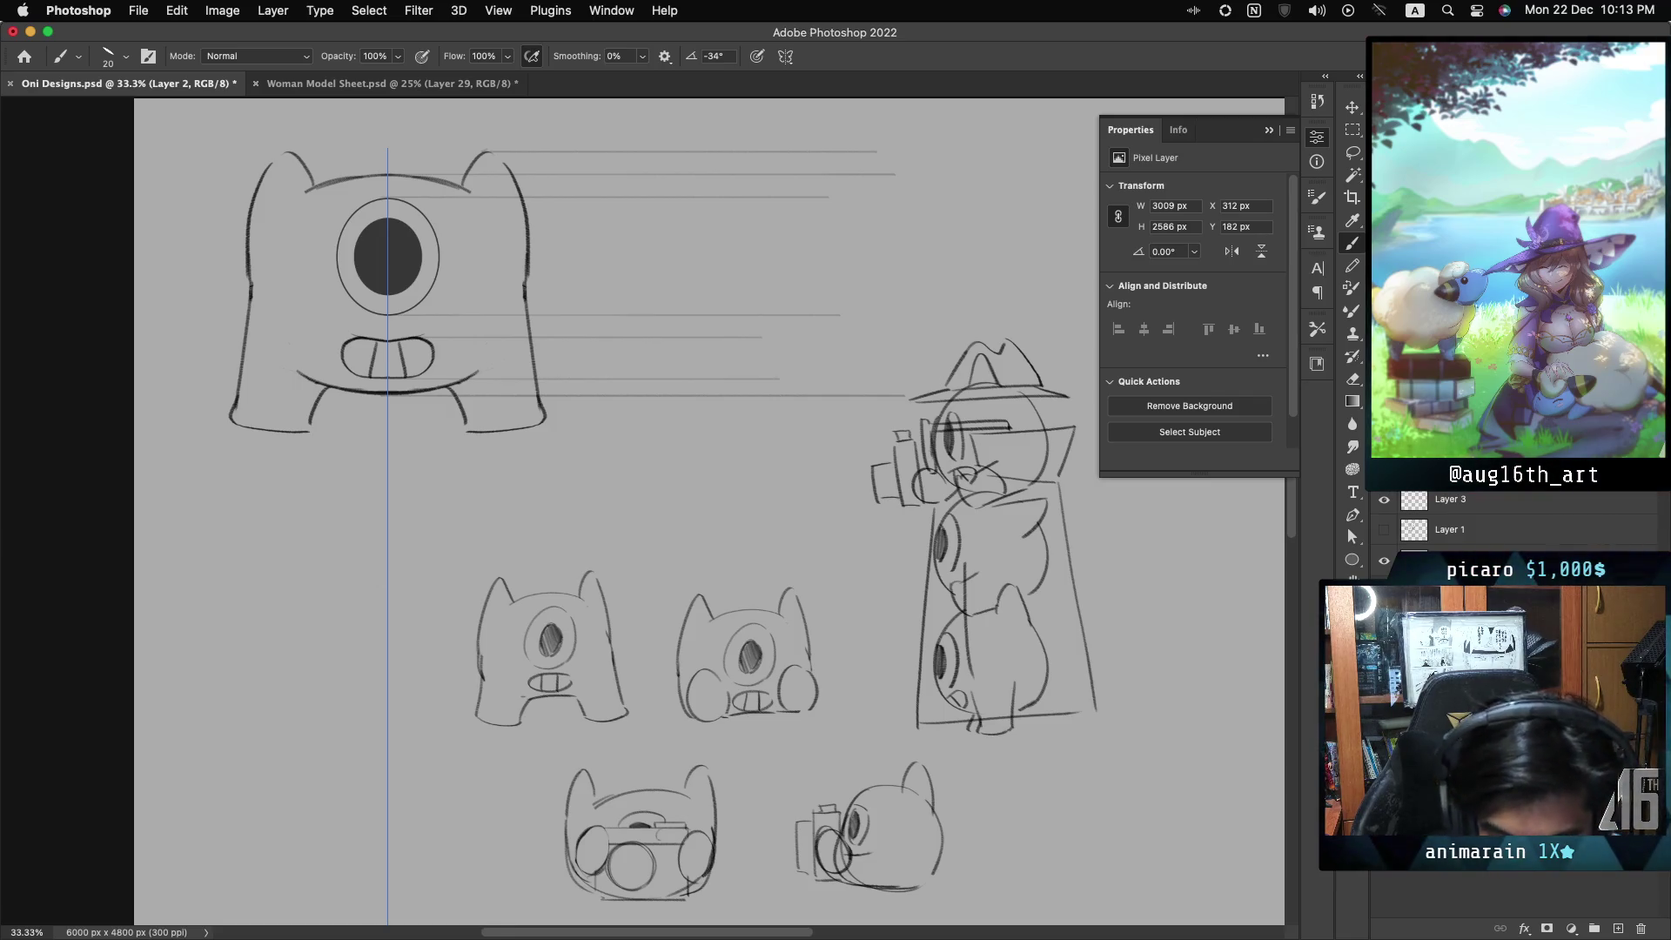
# - Scroll around the sheet to frame the top creature sketch for reworking on Layer 2 copy
pyautogui.hscroll(3, 644, 514)
pyautogui.scroll(-5, 644, 514)
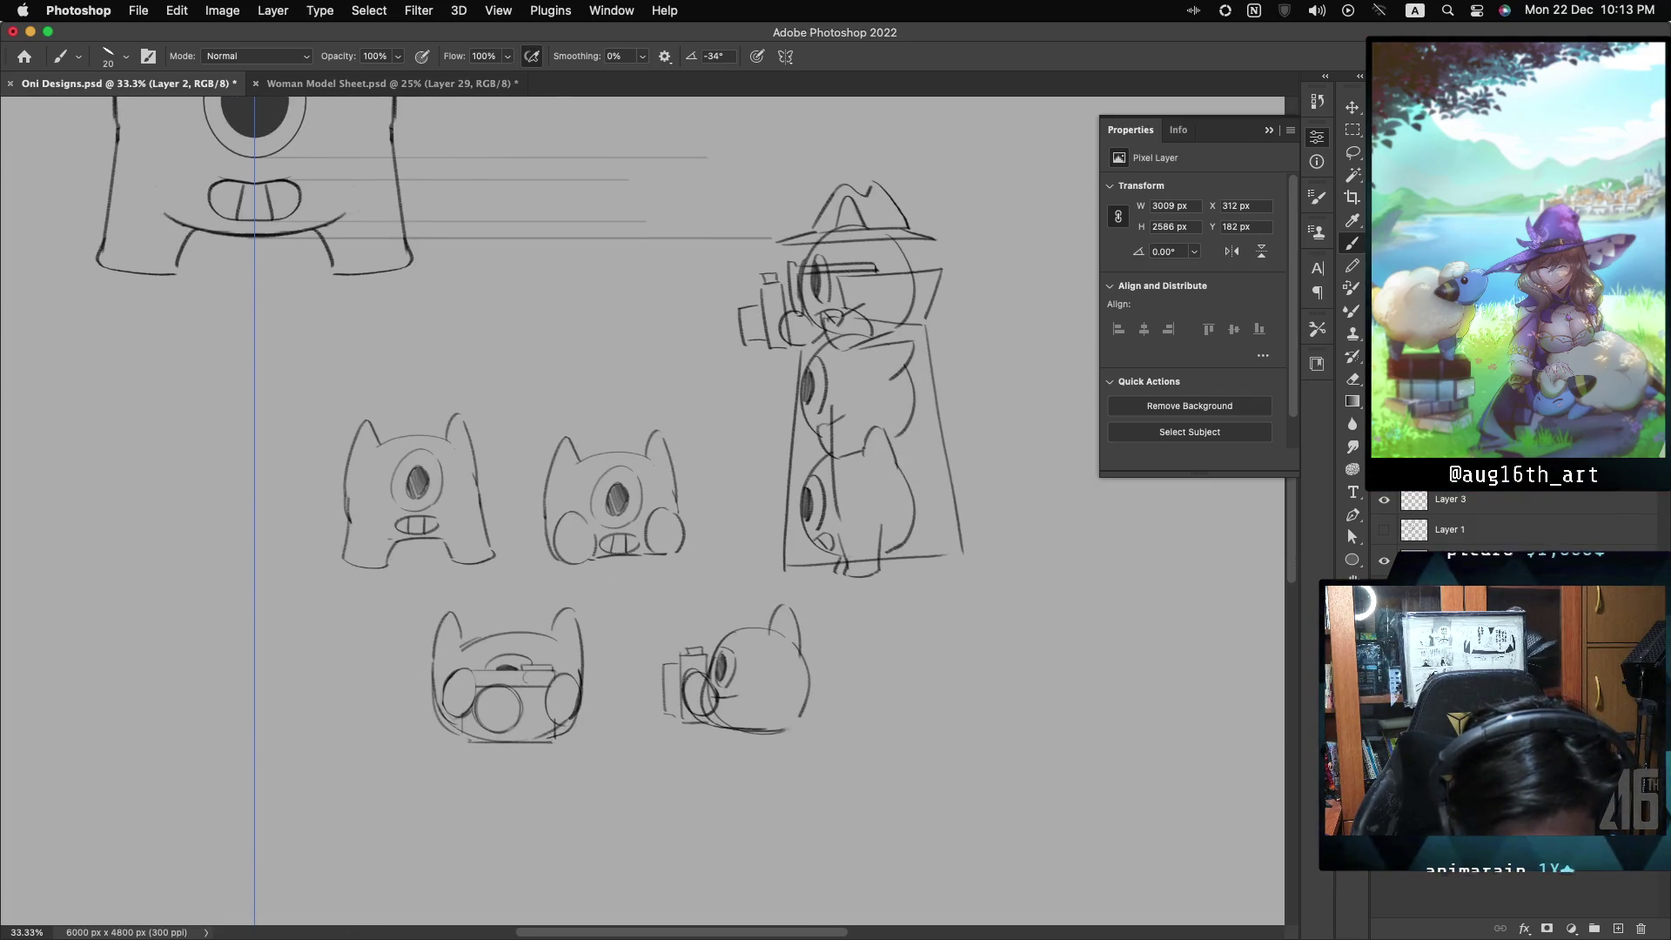
pyautogui.scroll(3, 644, 514)
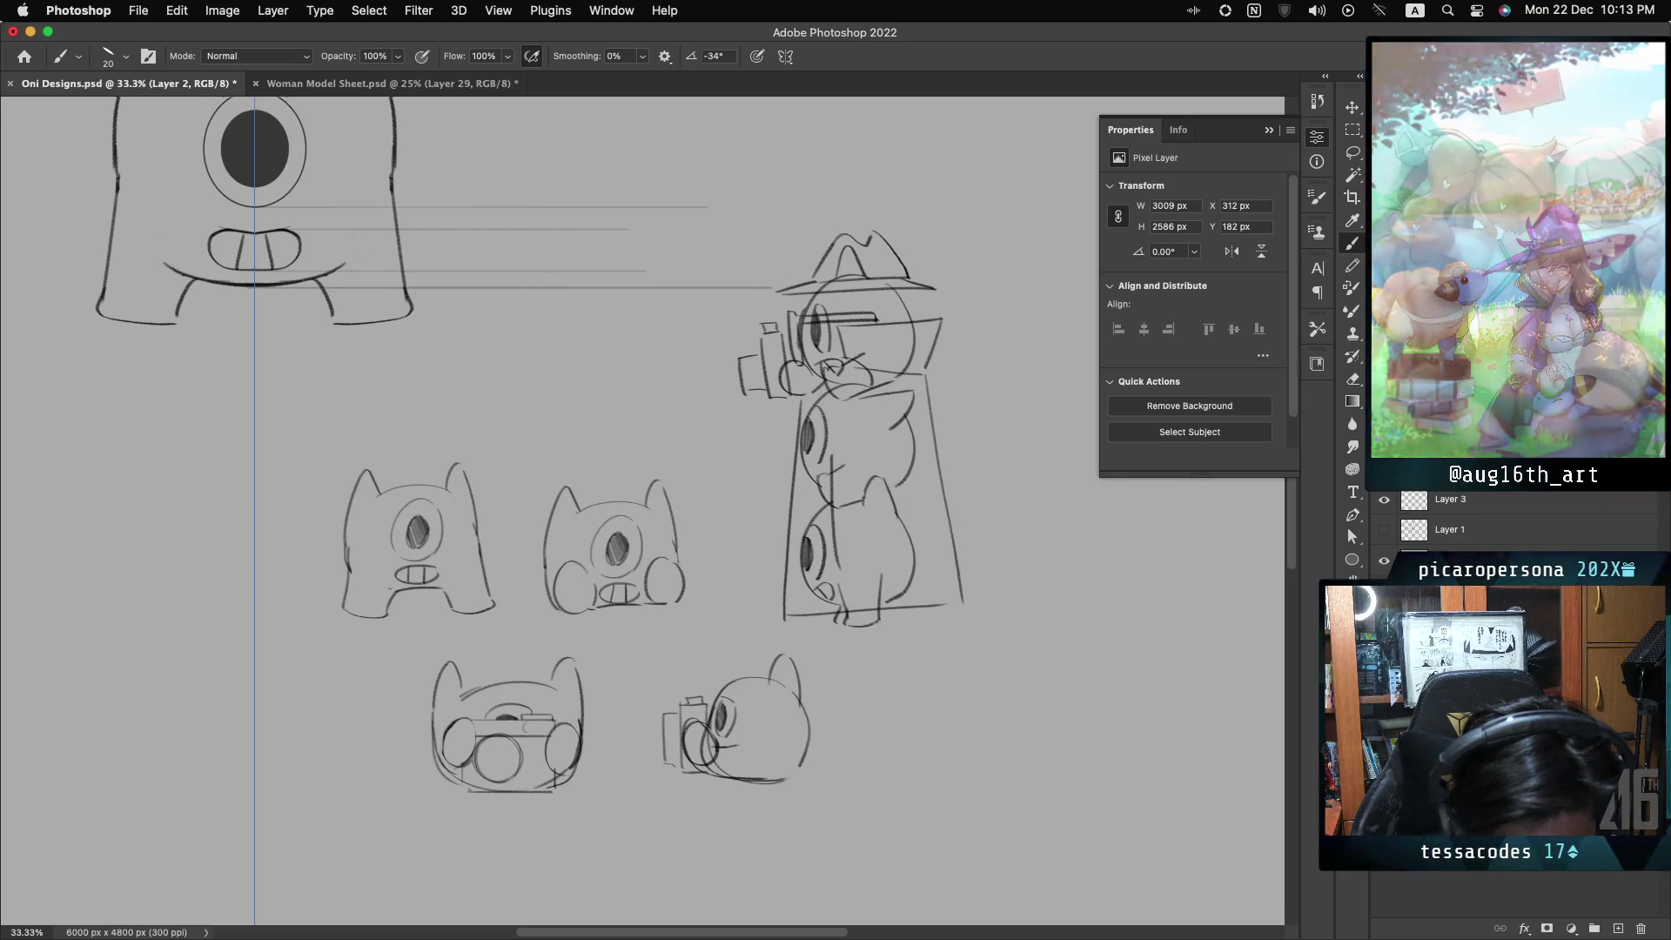
pyautogui.scroll(3, 644, 513)
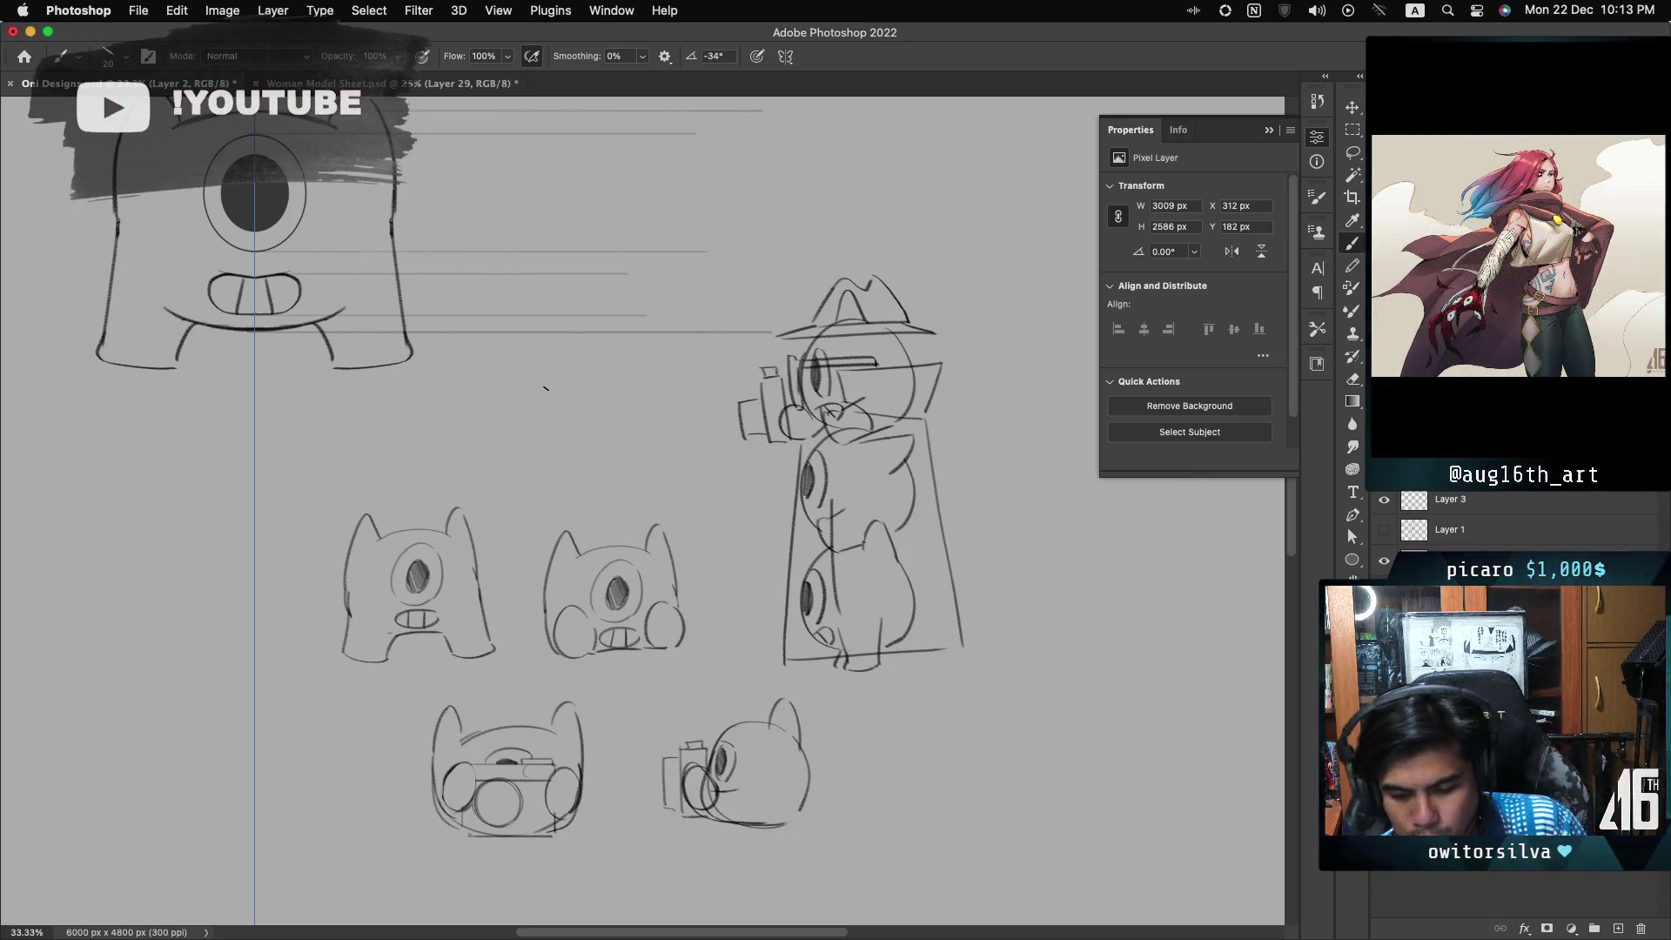
pyautogui.scroll(1, 1385, 503)
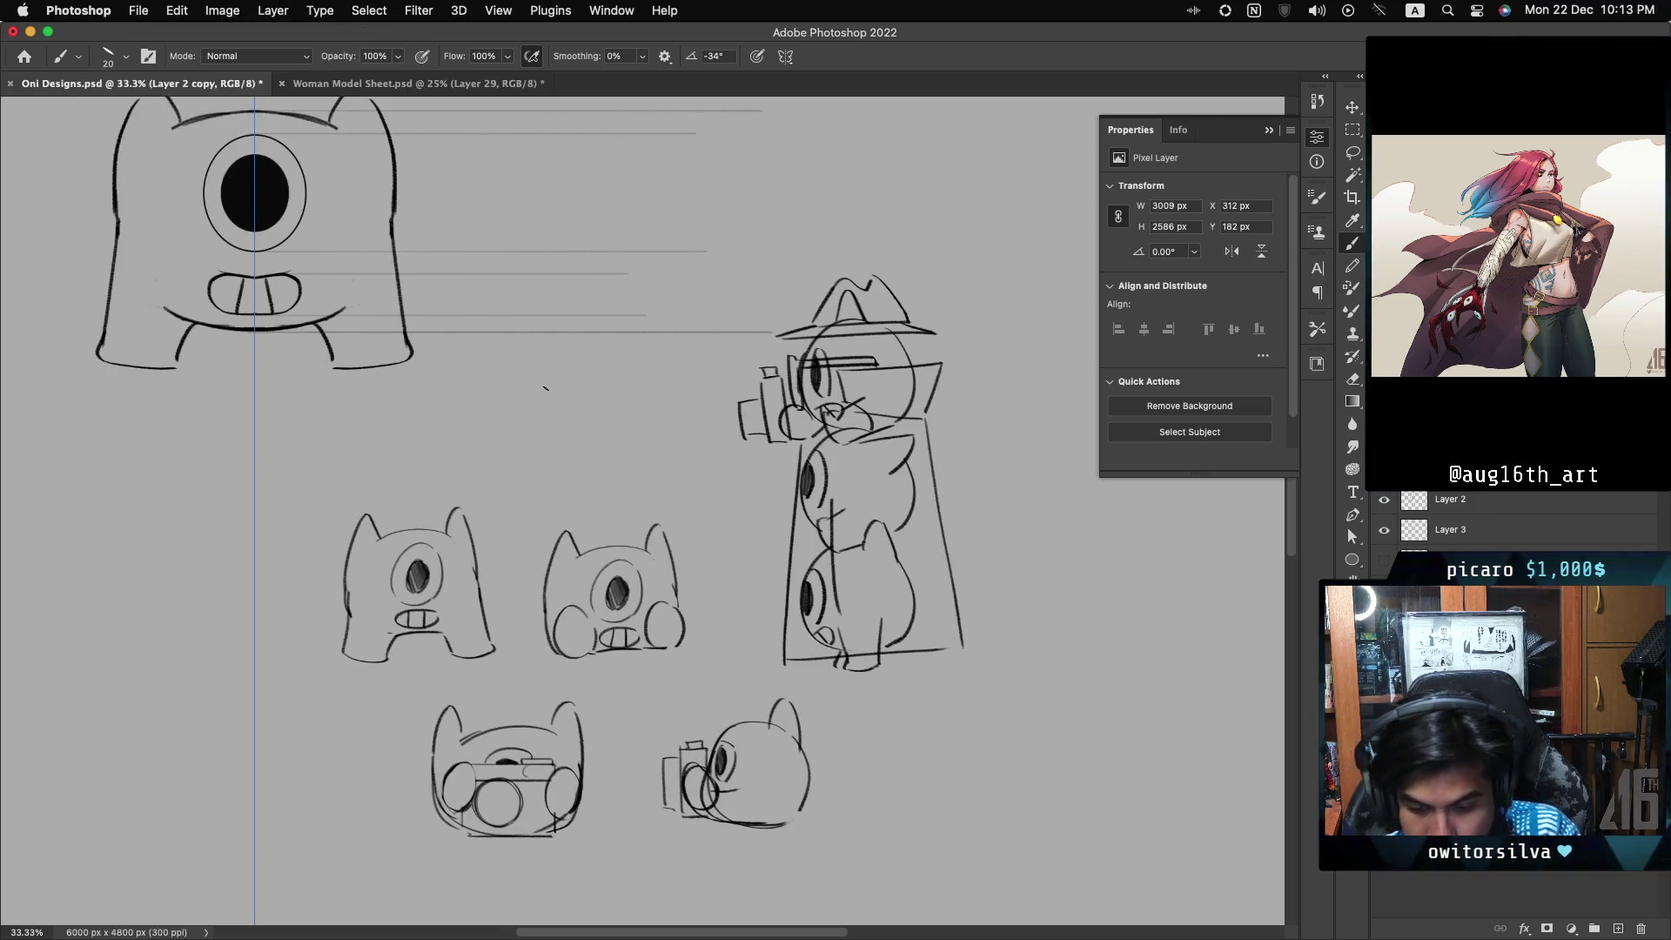
# - Hide the original Layer 2 and remove the top creature's lower body and leg lines
pyautogui.click(1385, 500)
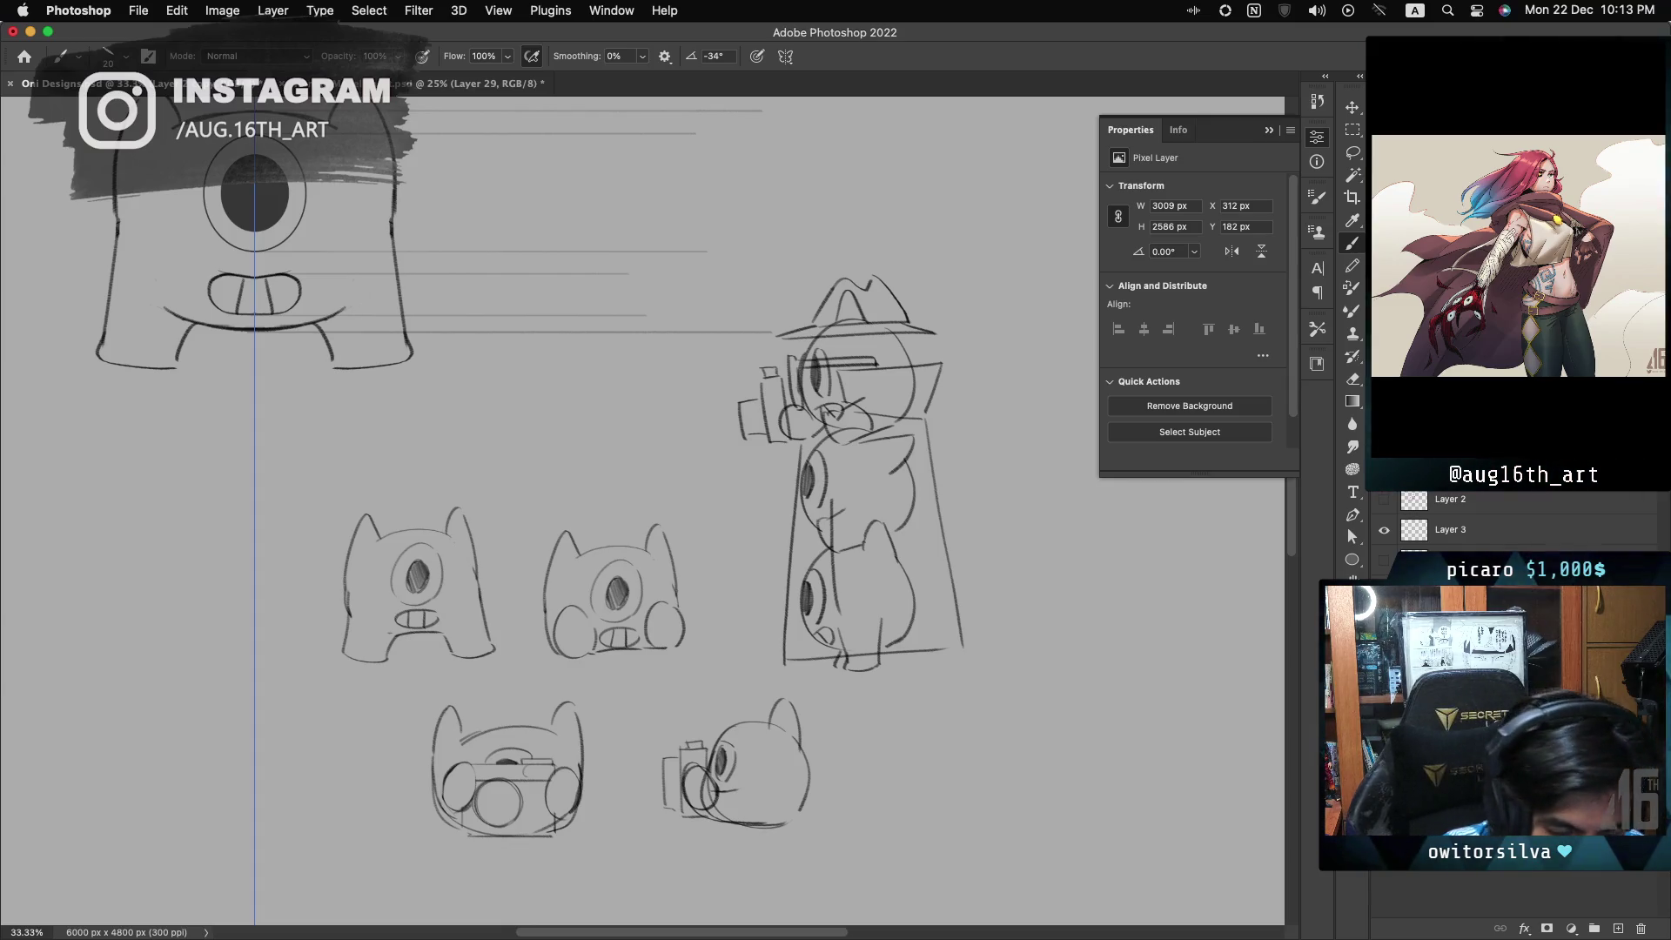
pyautogui.hotkey('ctrl', 'z')
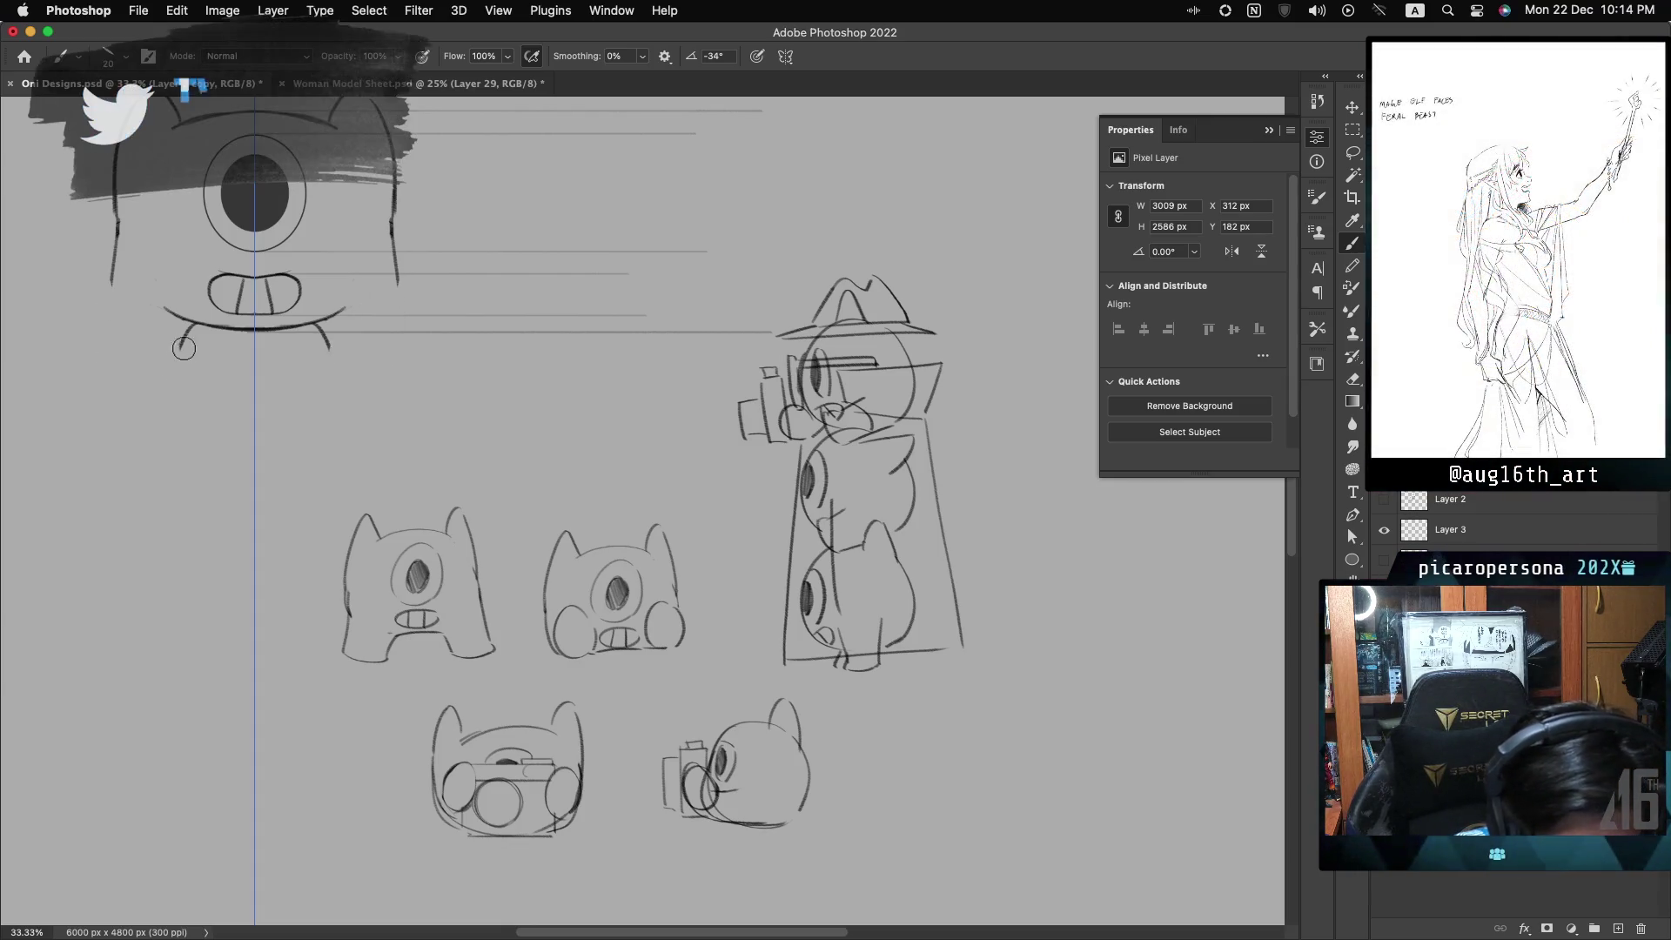
pyautogui.hotkey('ctrl', 'z')
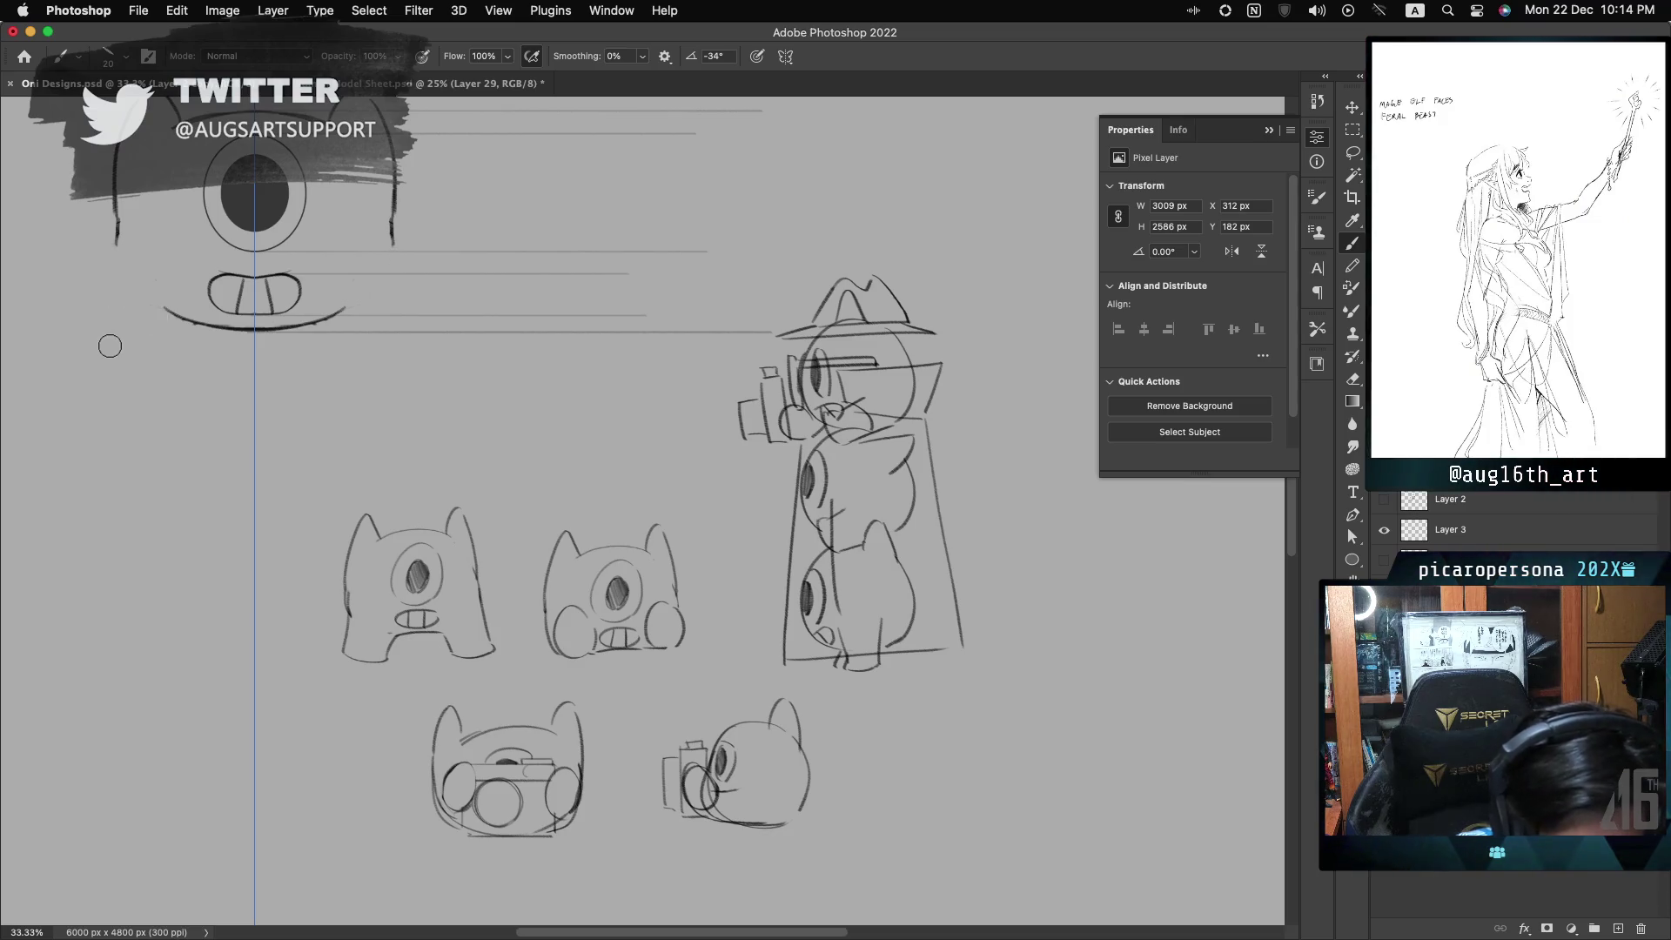
pyautogui.moveTo(118, 226)
pyautogui.mouseDown()
pyautogui.moveTo(134, 276)
pyautogui.moveTo(266, 333)
pyautogui.mouseUp()
pyautogui.hotkey('ctrl', 'z')
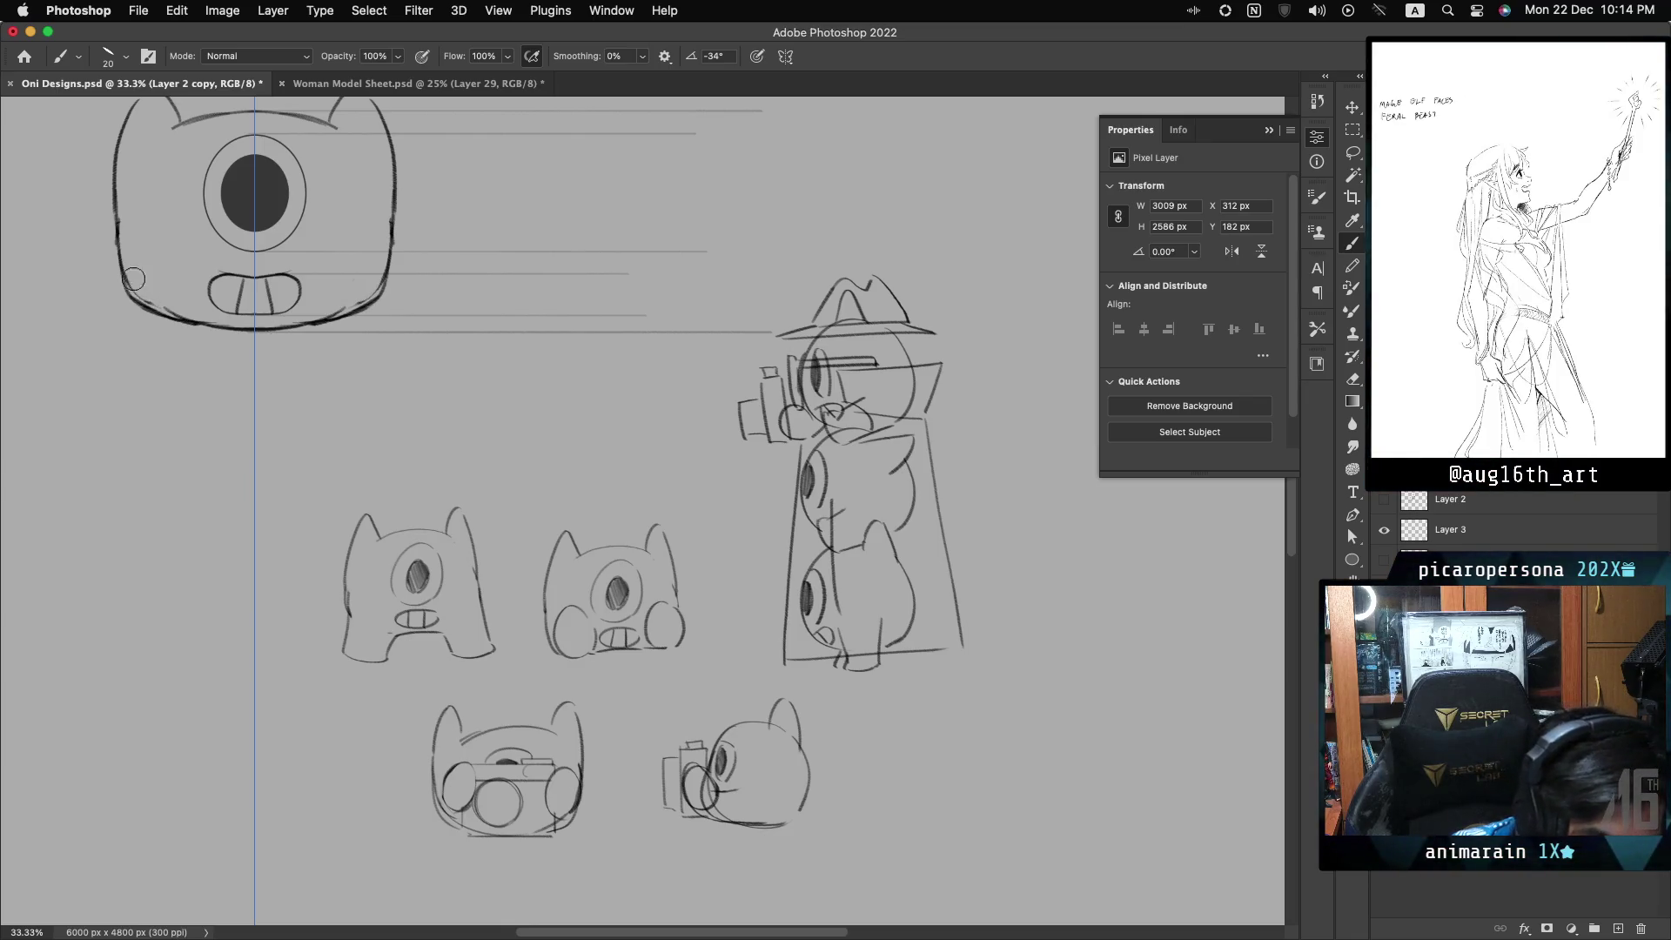
# - Compare the curved bottom outline, then brush mirrored cheek curves on both sides of the face
pyautogui.press('cmd+z')
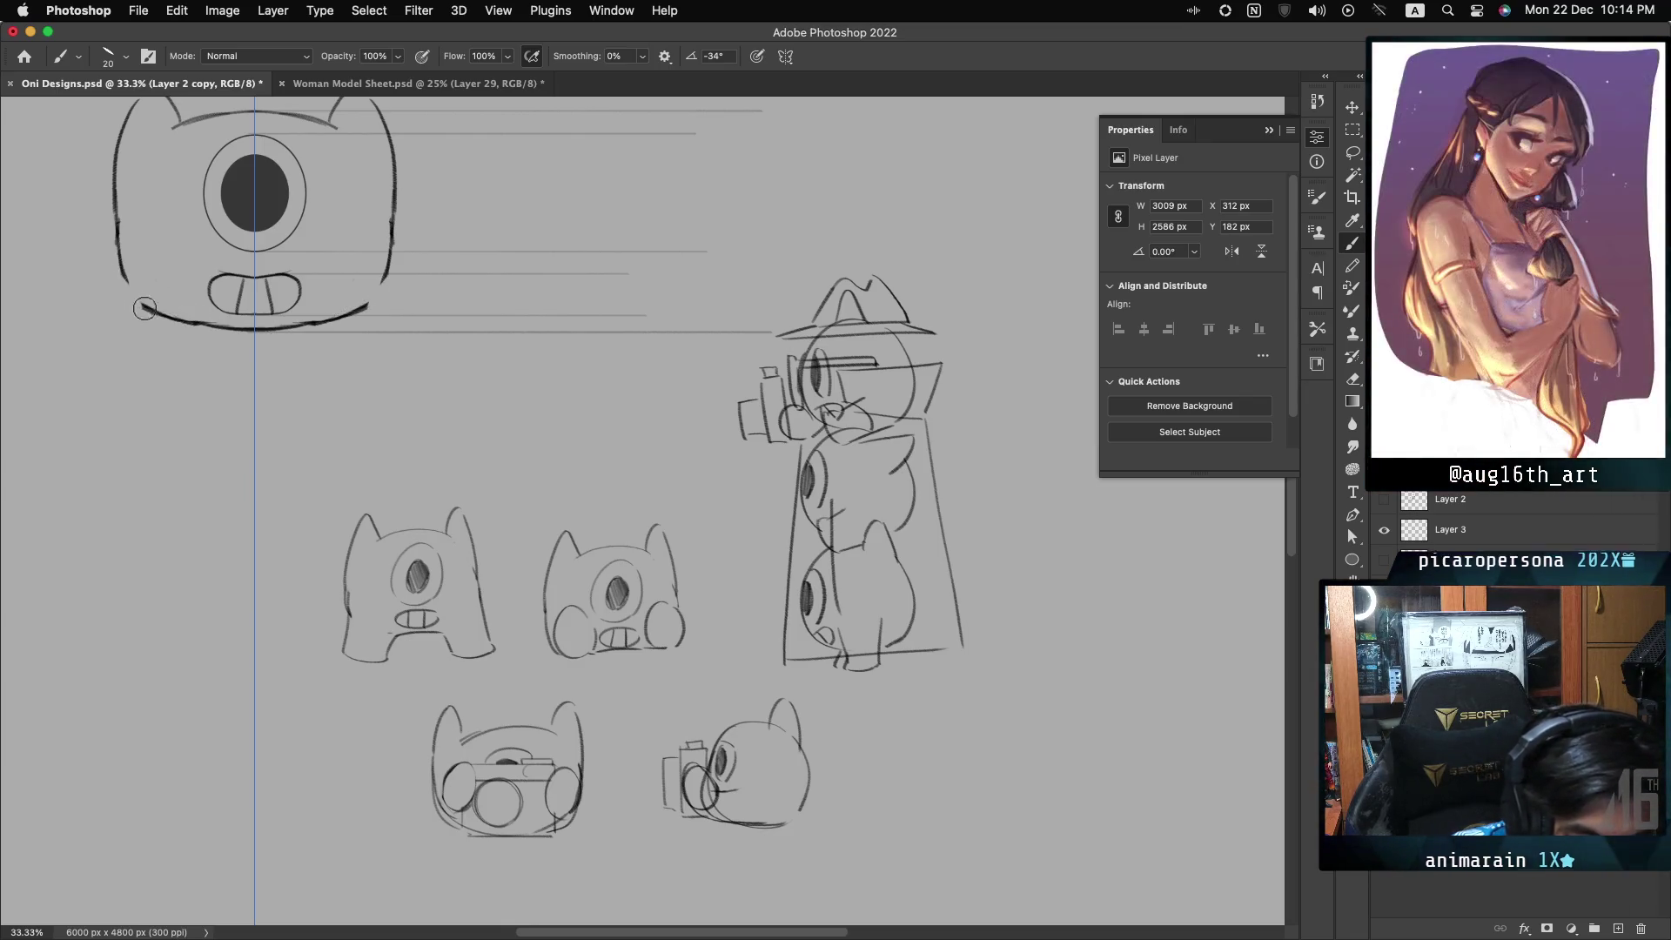
pyautogui.press('cmd+shift+z')
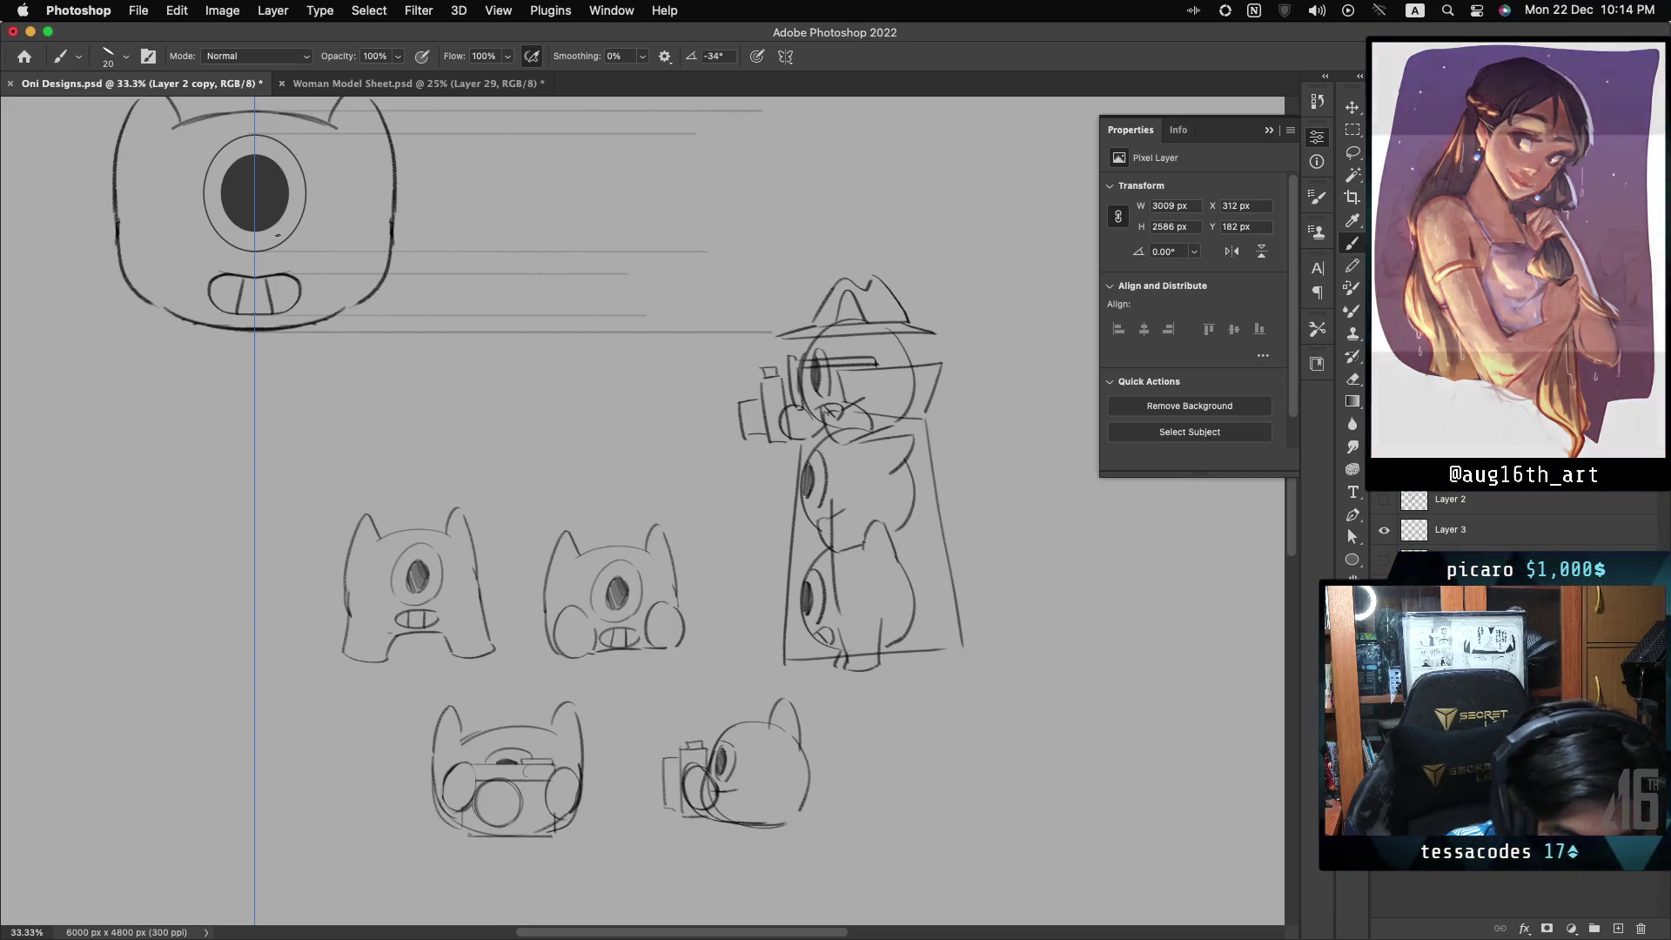
pyautogui.moveTo(350, 228); pyautogui.dragTo(358, 306)
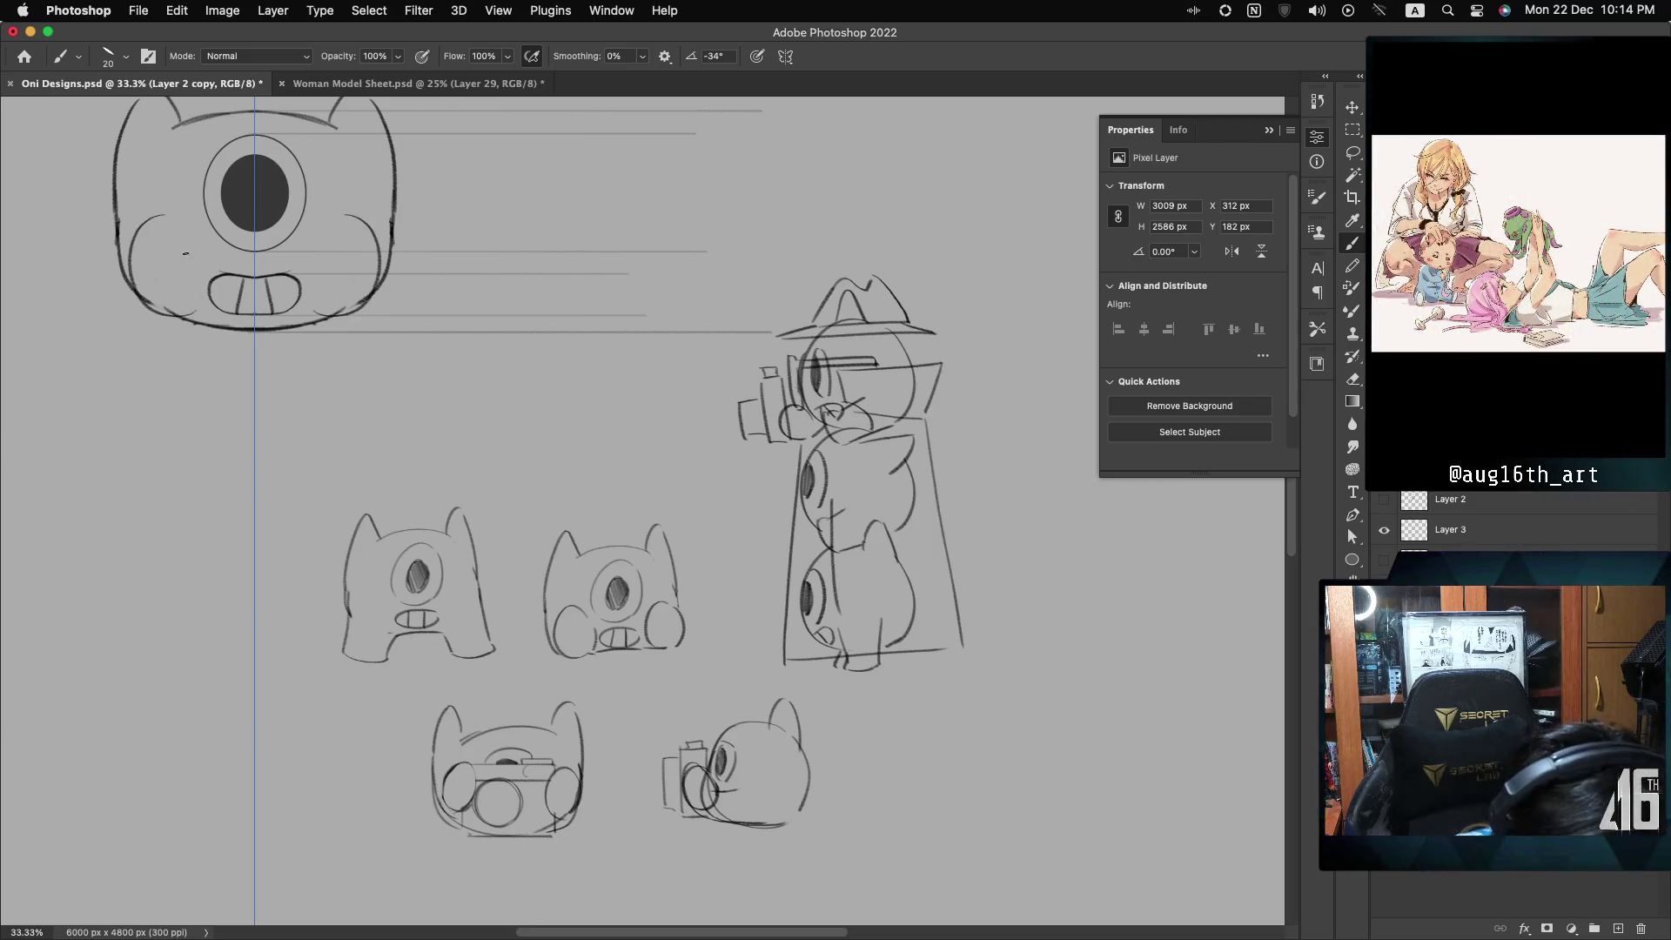
pyautogui.moveTo(170, 223); pyautogui.dragTo(132, 296)
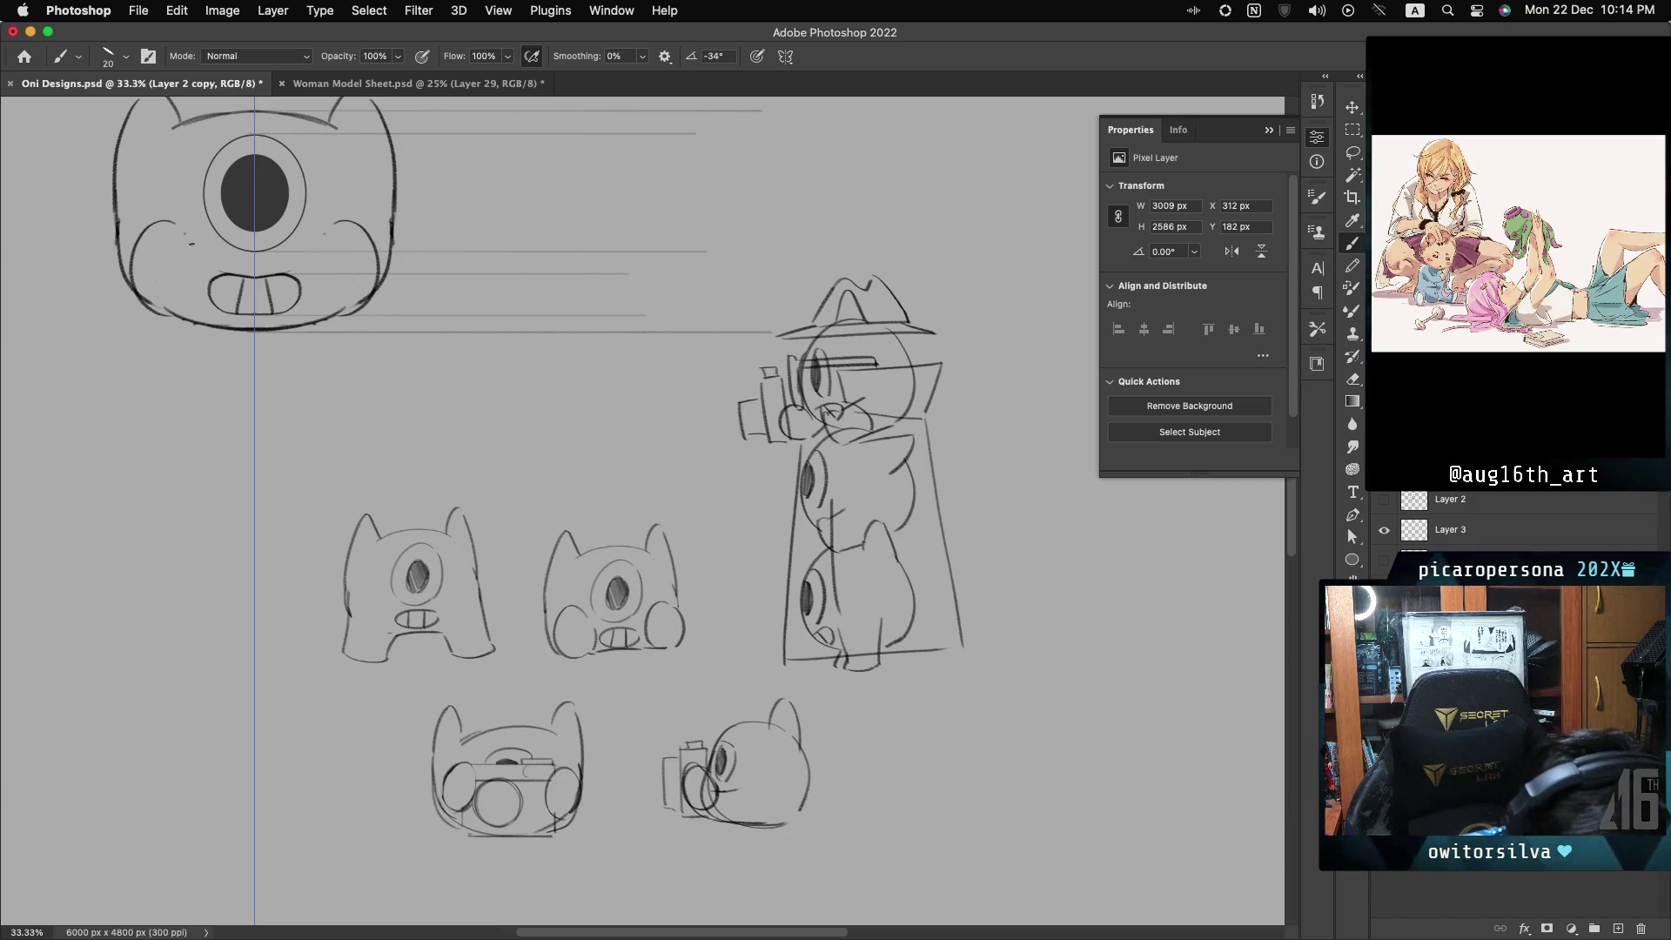
pyautogui.moveTo(187, 233); pyautogui.dragTo(197, 303)
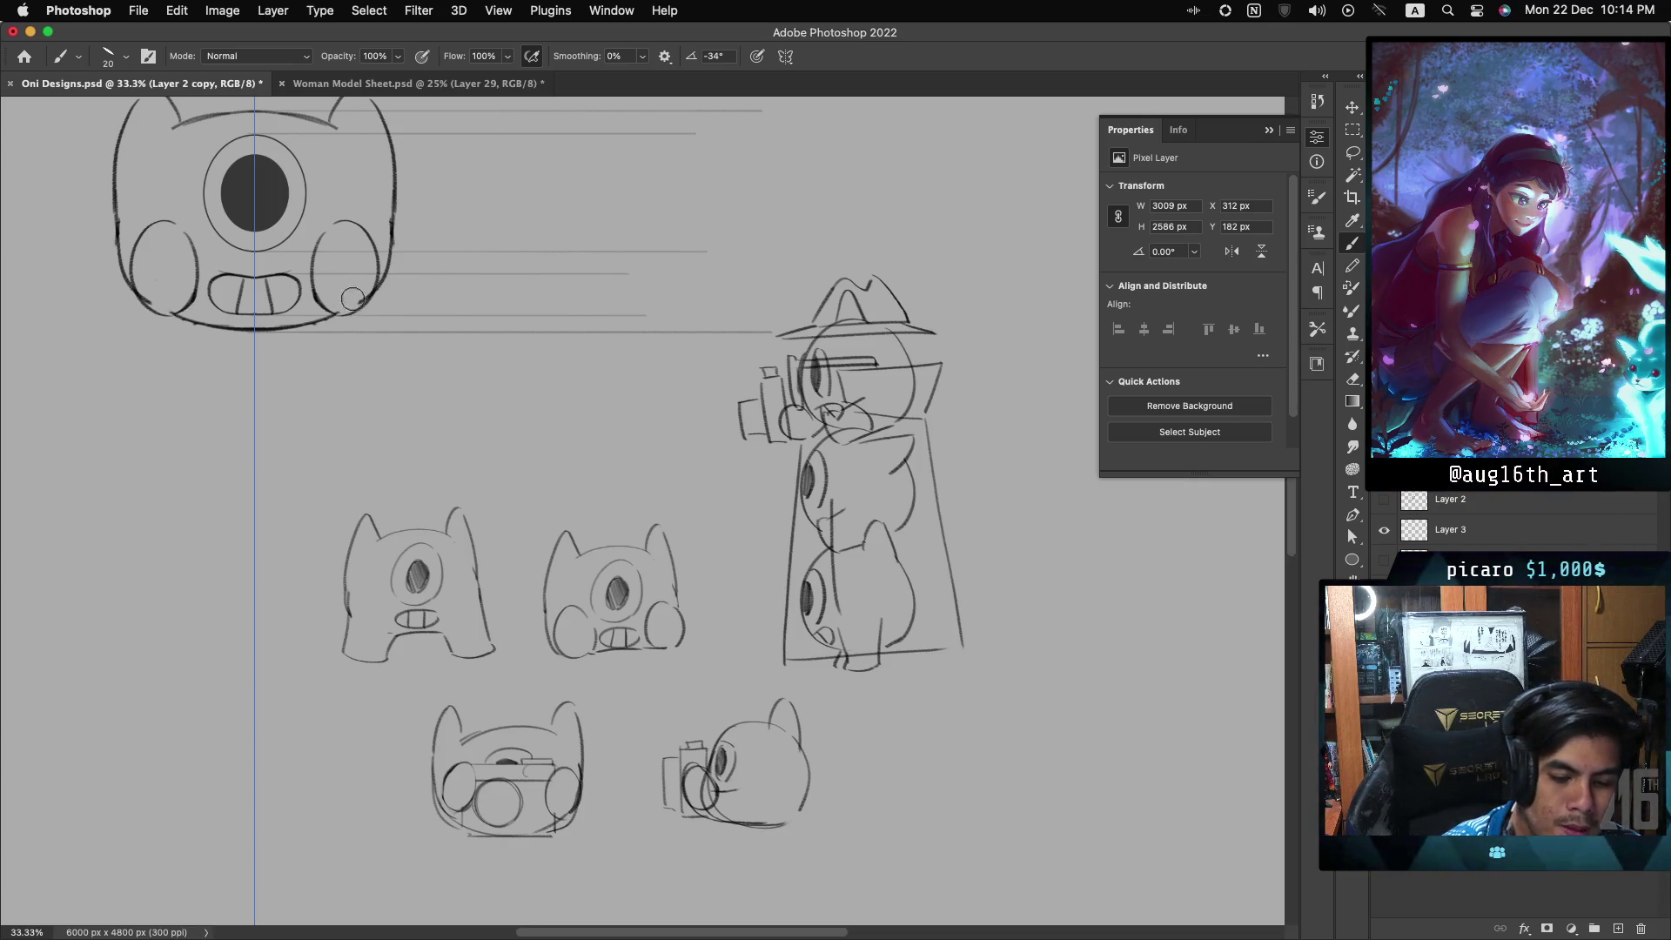
# - Add small marks beside the right cheek, save the Oni Designs document, and reshow Layer 2
pyautogui.click(309, 408)
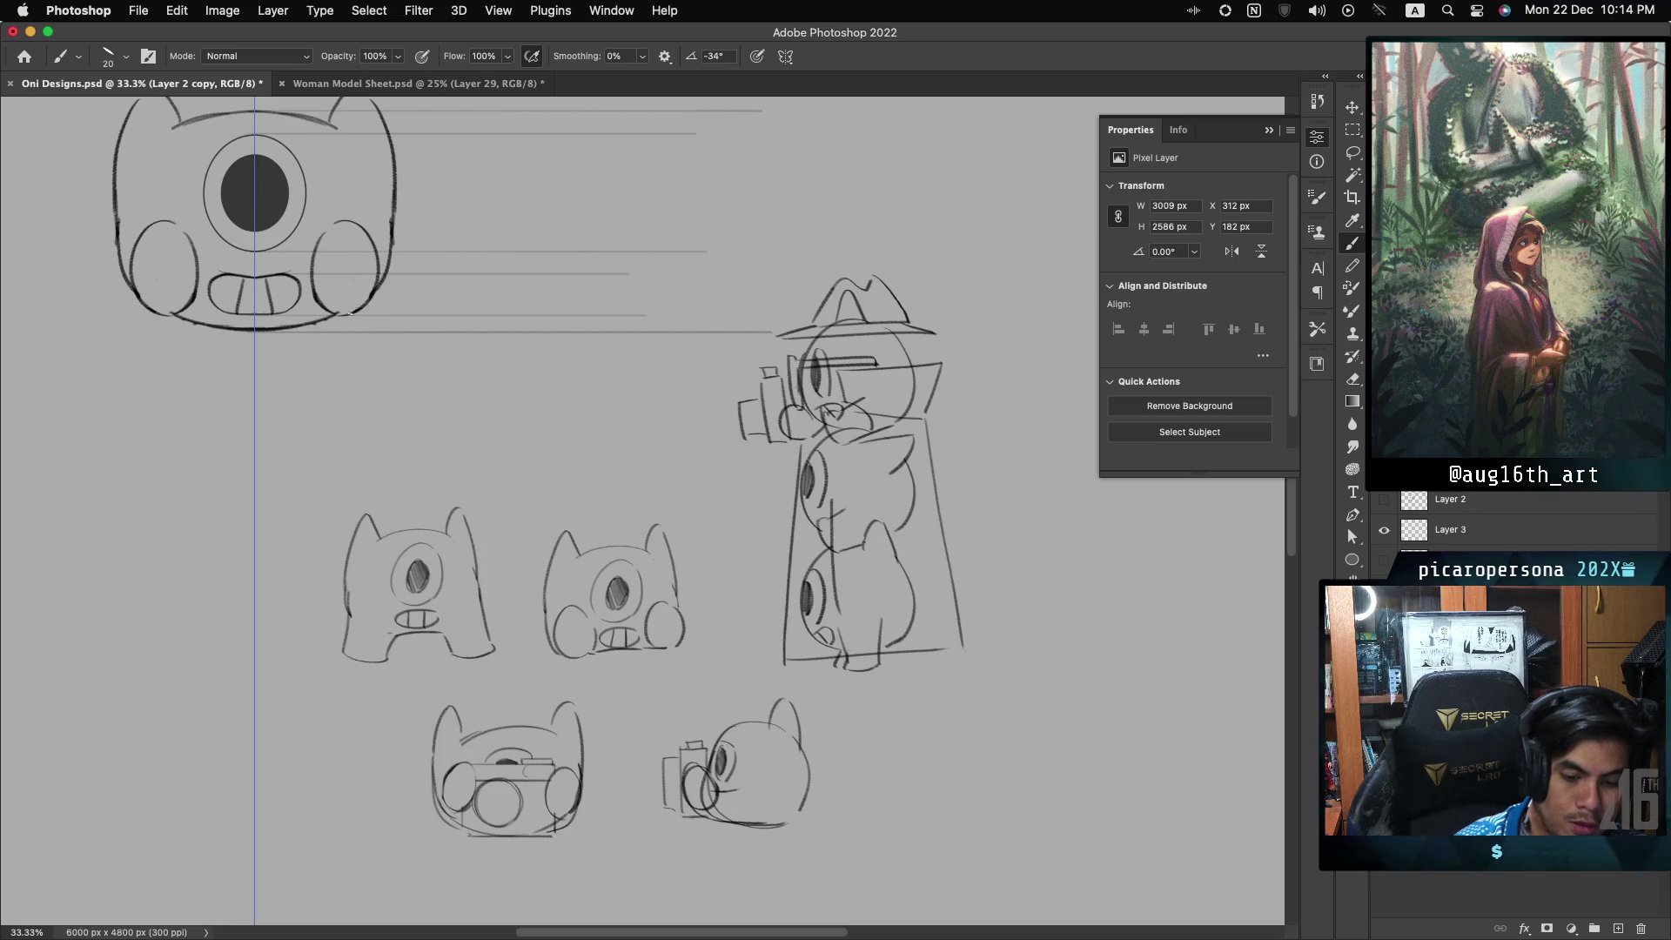
pyautogui.moveTo(359, 215); pyautogui.dragTo(363, 225)
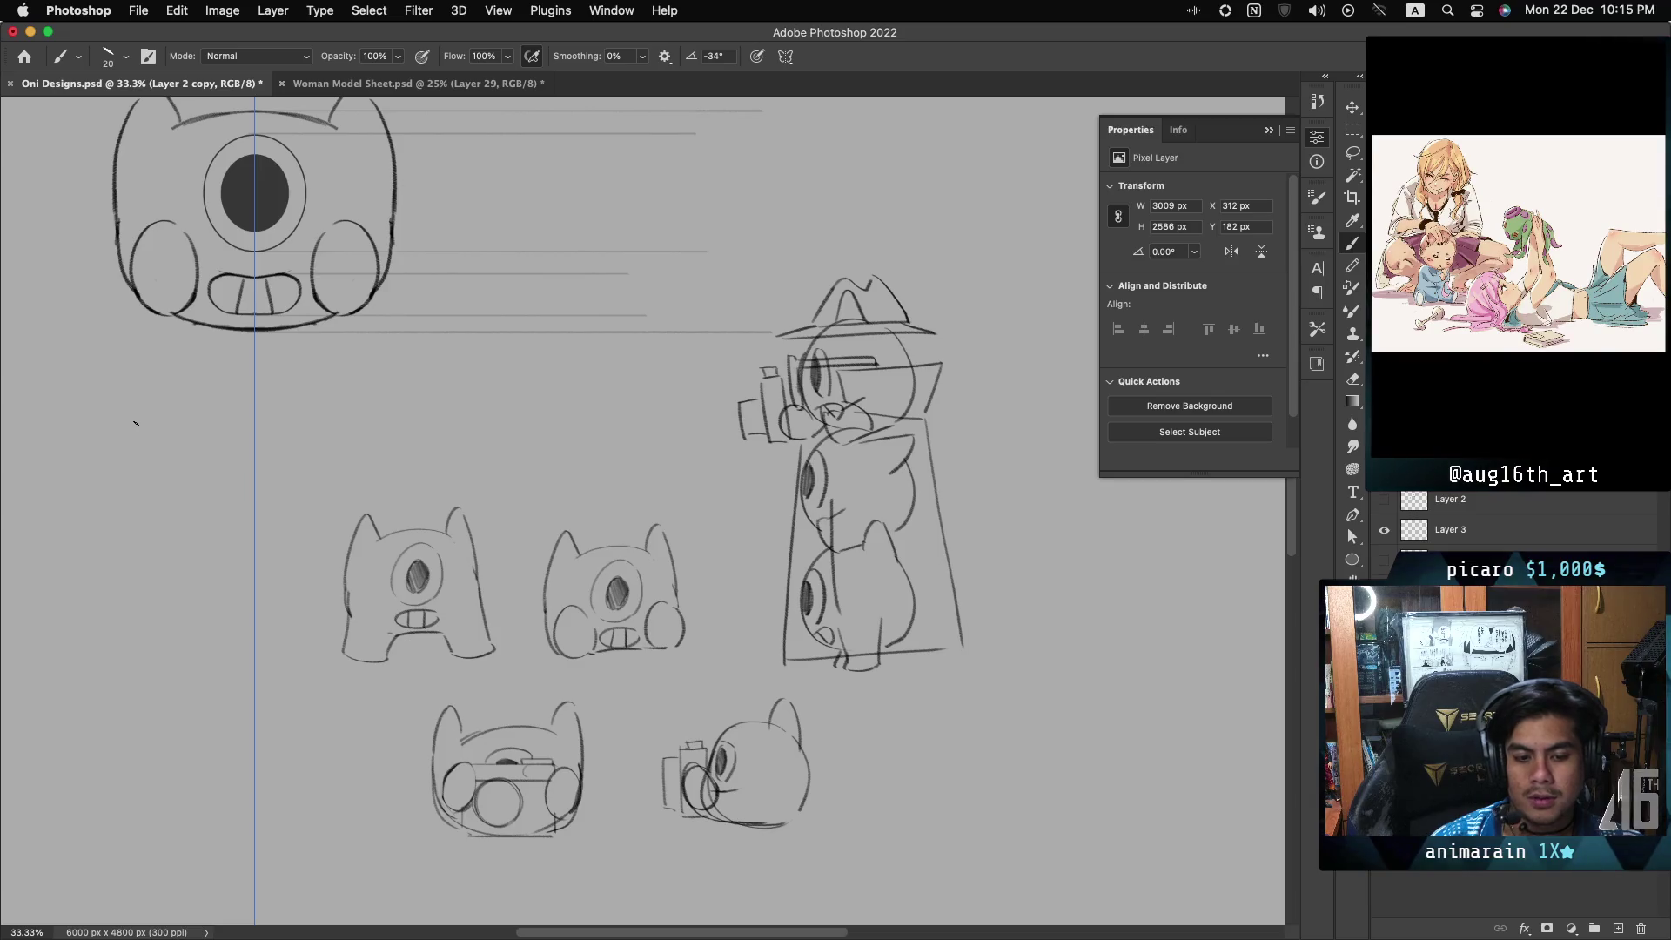
pyautogui.press('cmd+s')
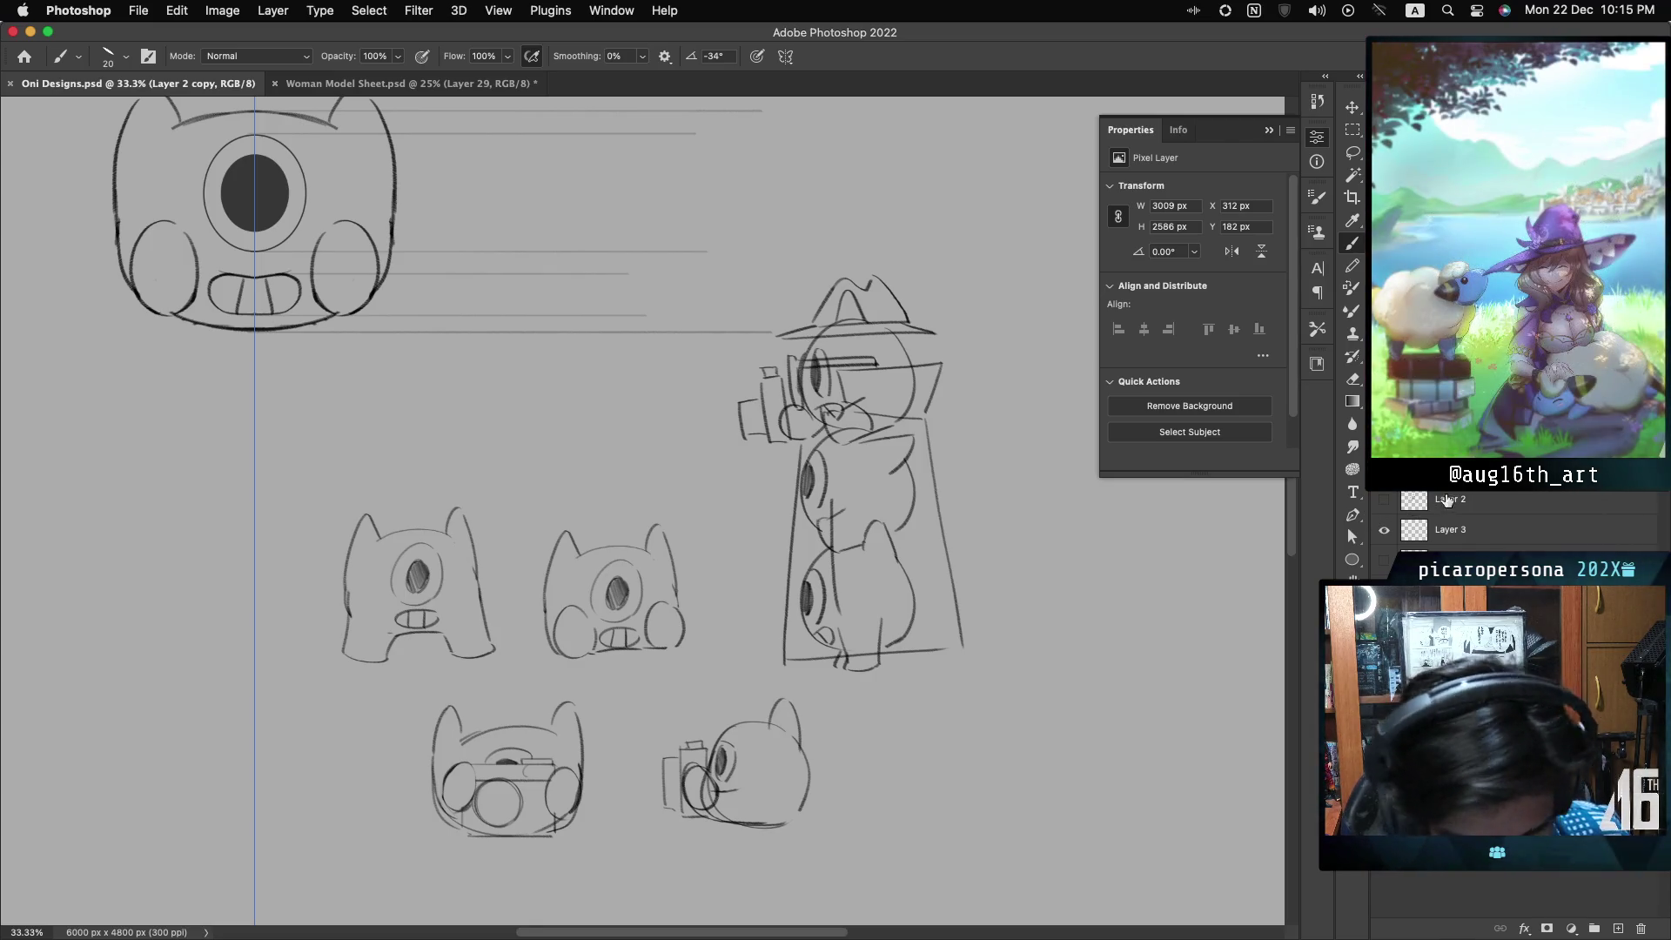
pyautogui.click(1384, 501)
# - Toggle the original Layer 2 off and on to compare it with the reworked head
pyautogui.click(1384, 502)
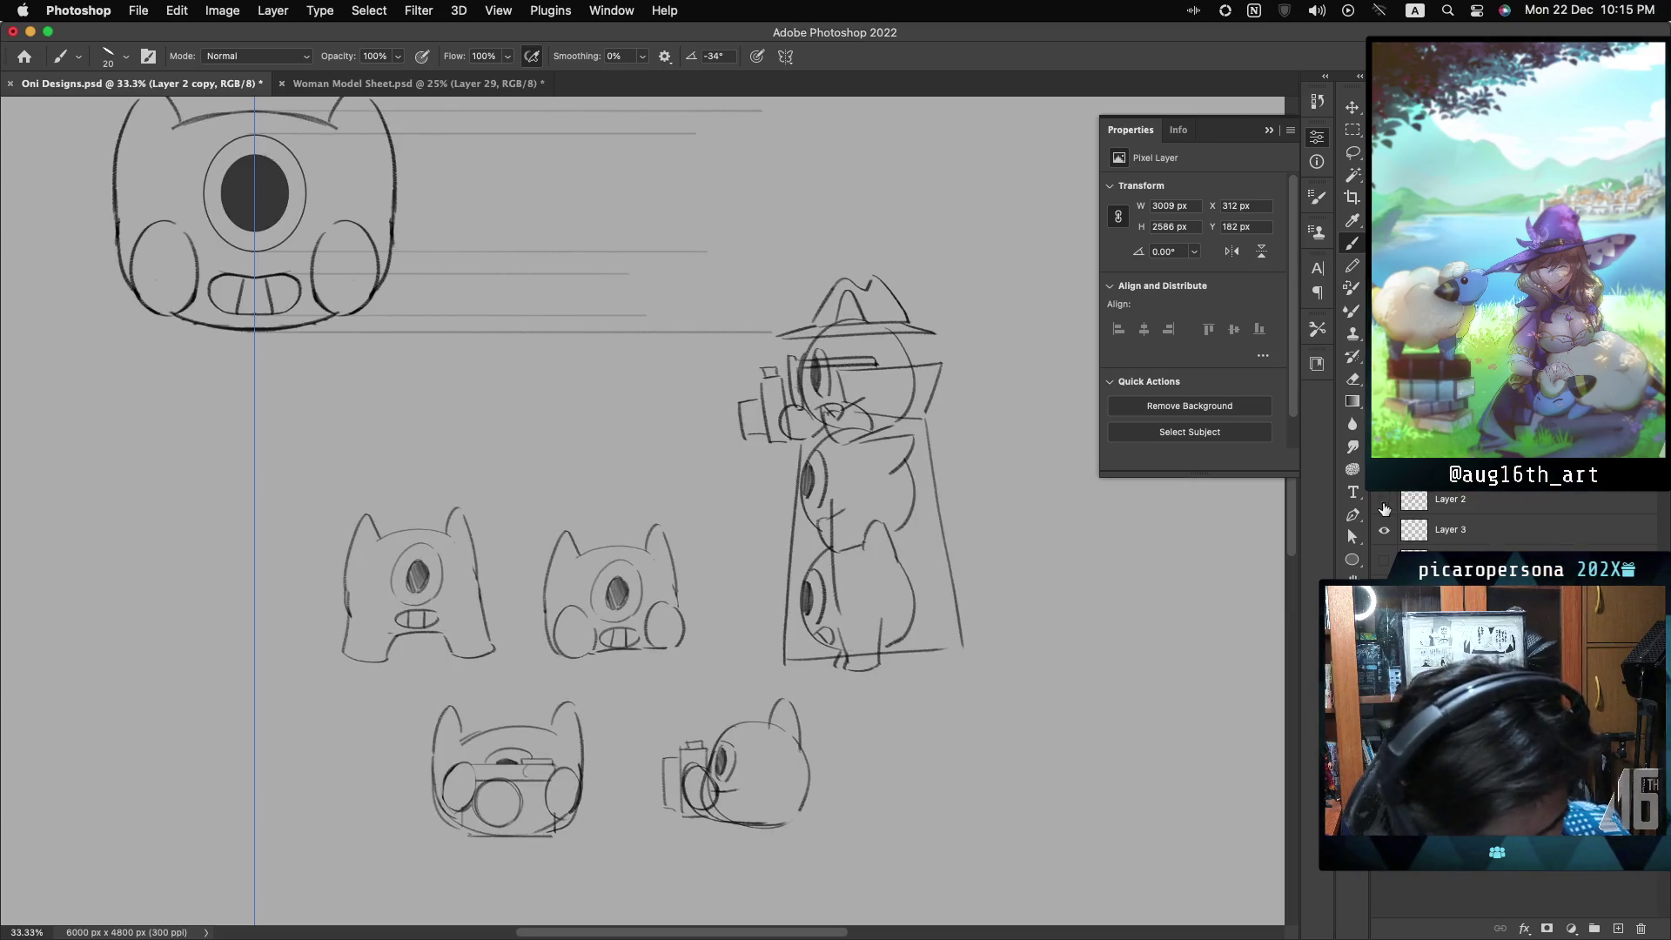
pyautogui.click(1384, 502)
pyautogui.click(1384, 505)
pyautogui.click(1385, 505)
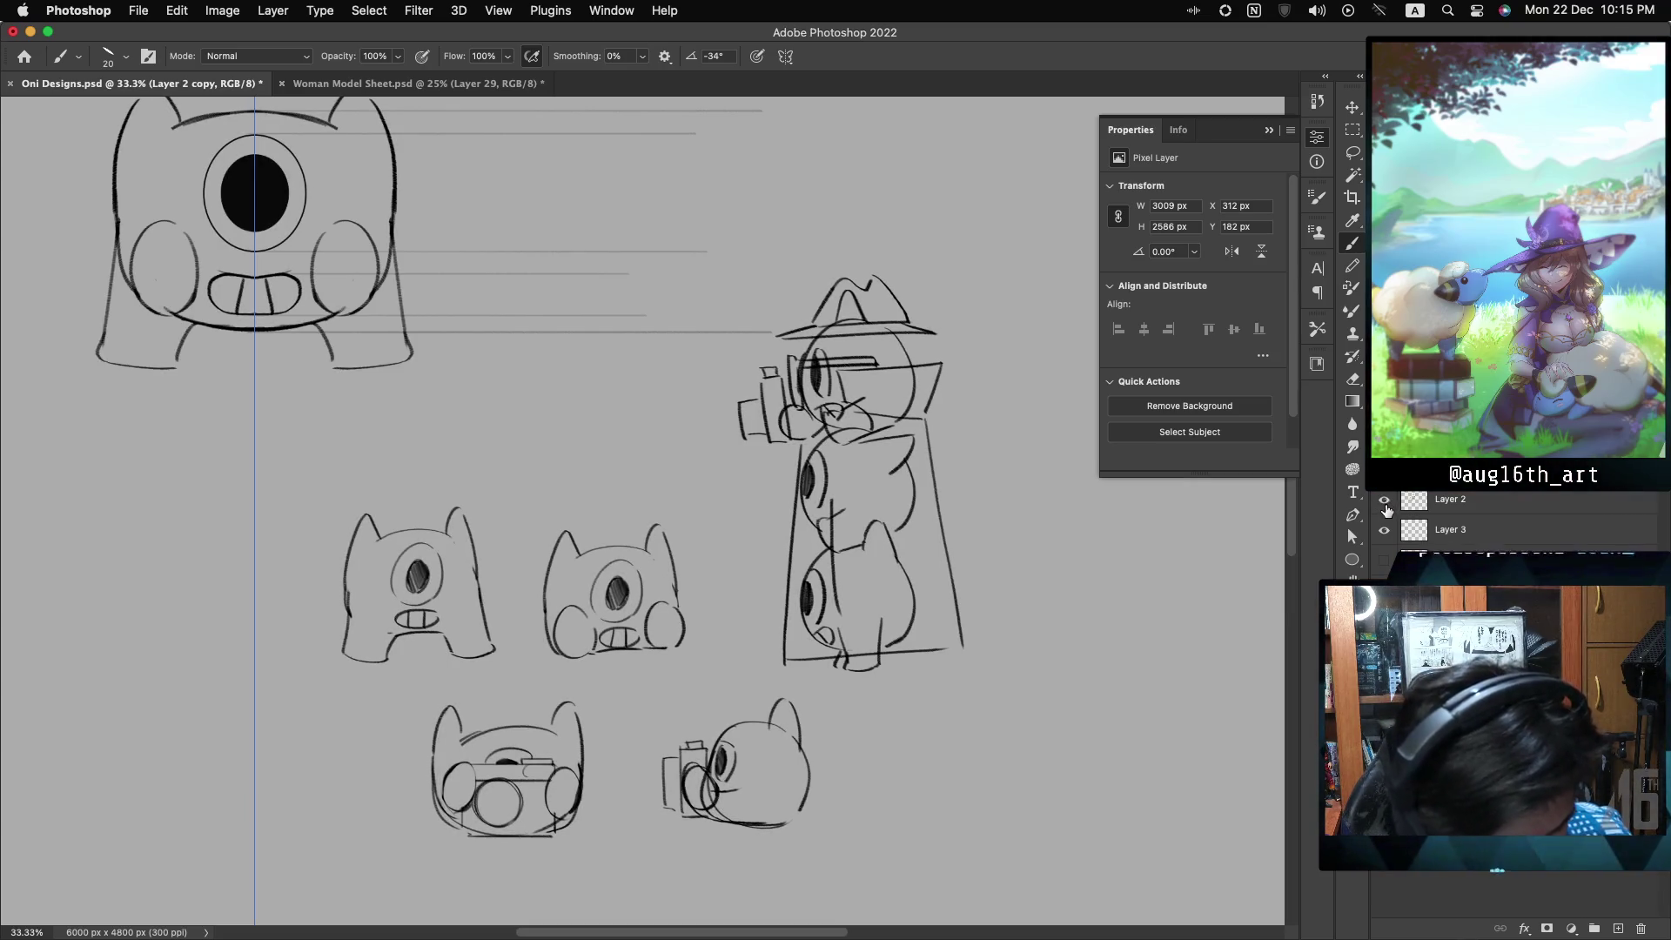
pyautogui.click(1385, 505)
pyautogui.click(1384, 504)
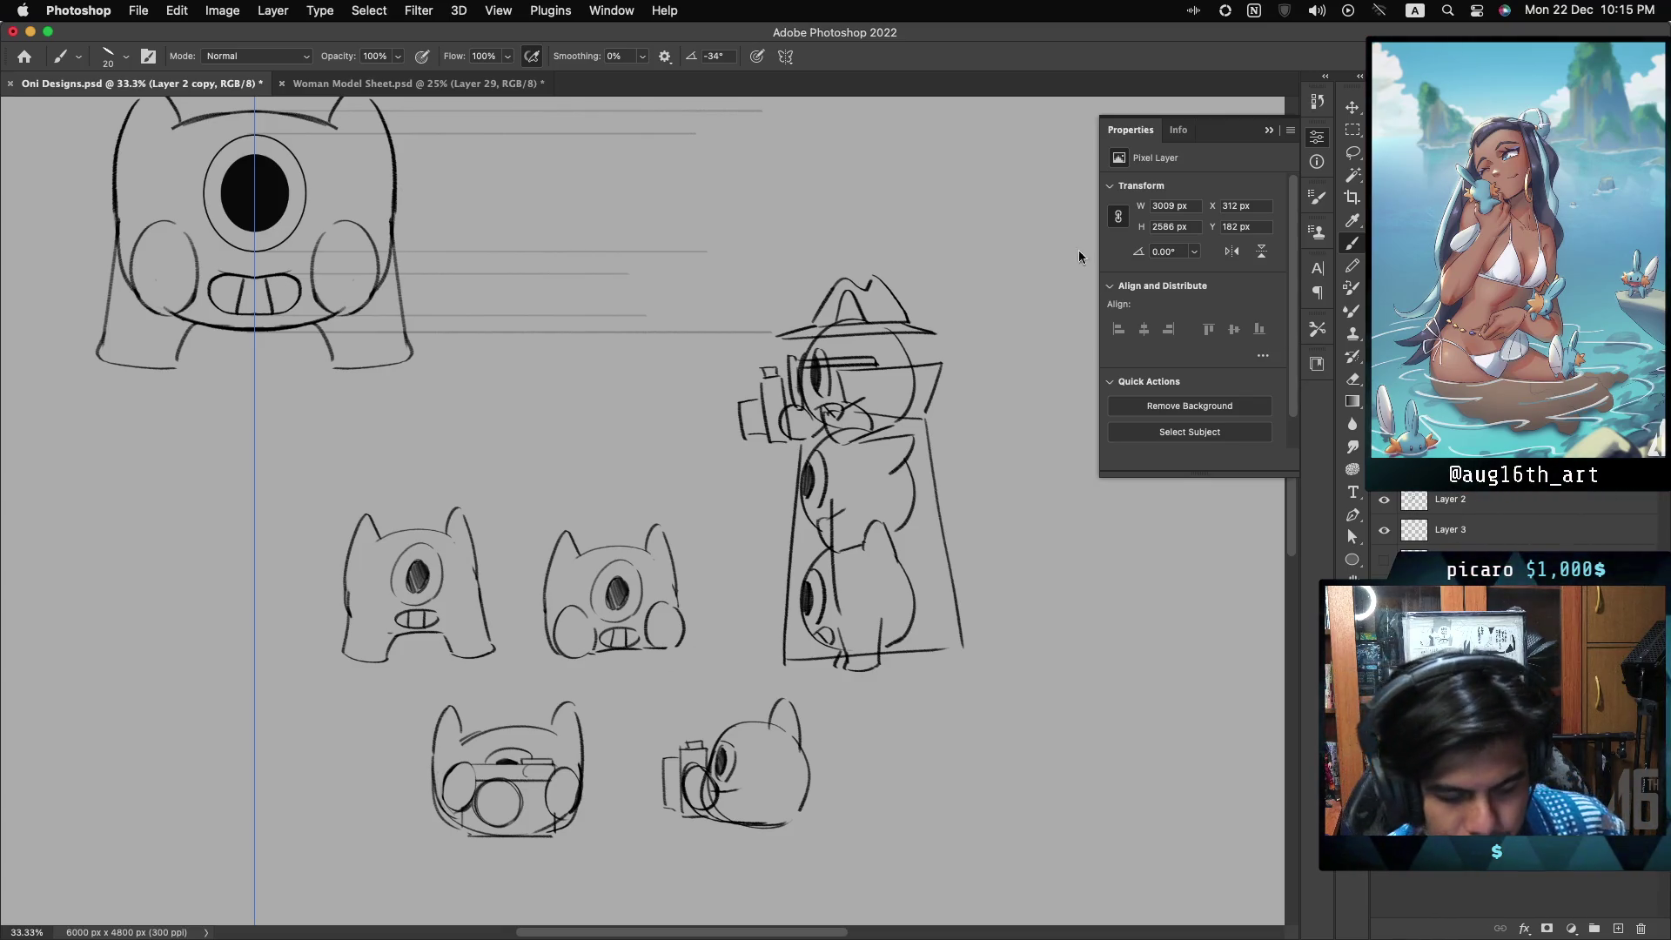
# - Turn painting symmetry off and start a large arc for a new head right of the top creature
pyautogui.click(786, 57)
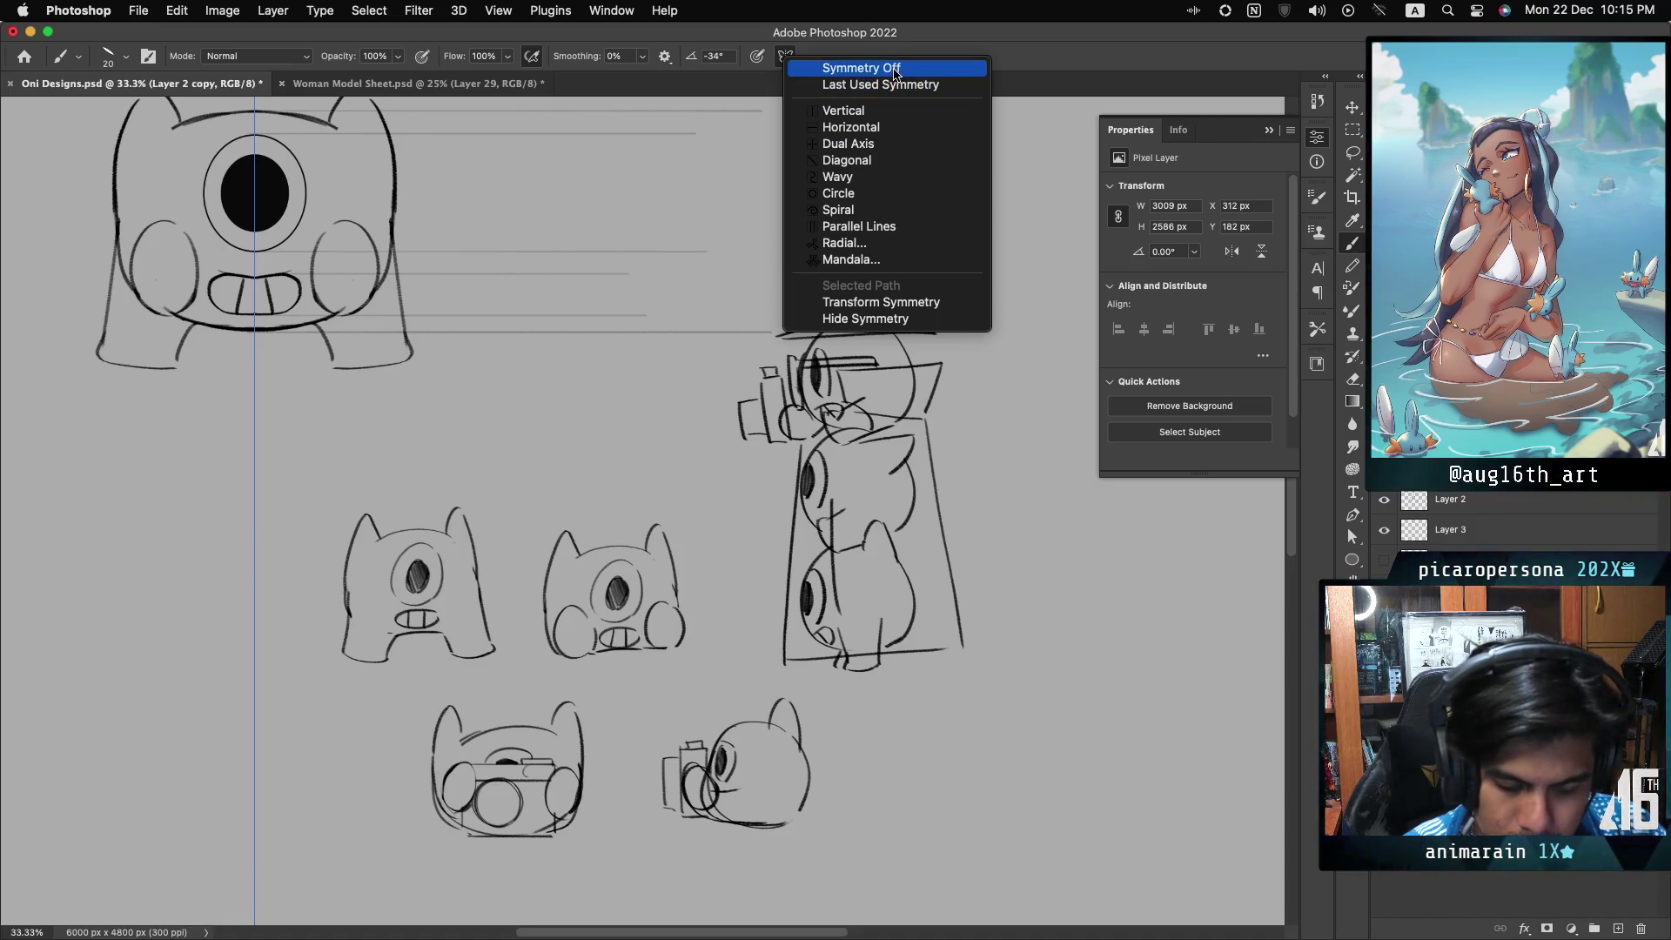
pyautogui.click(895, 71)
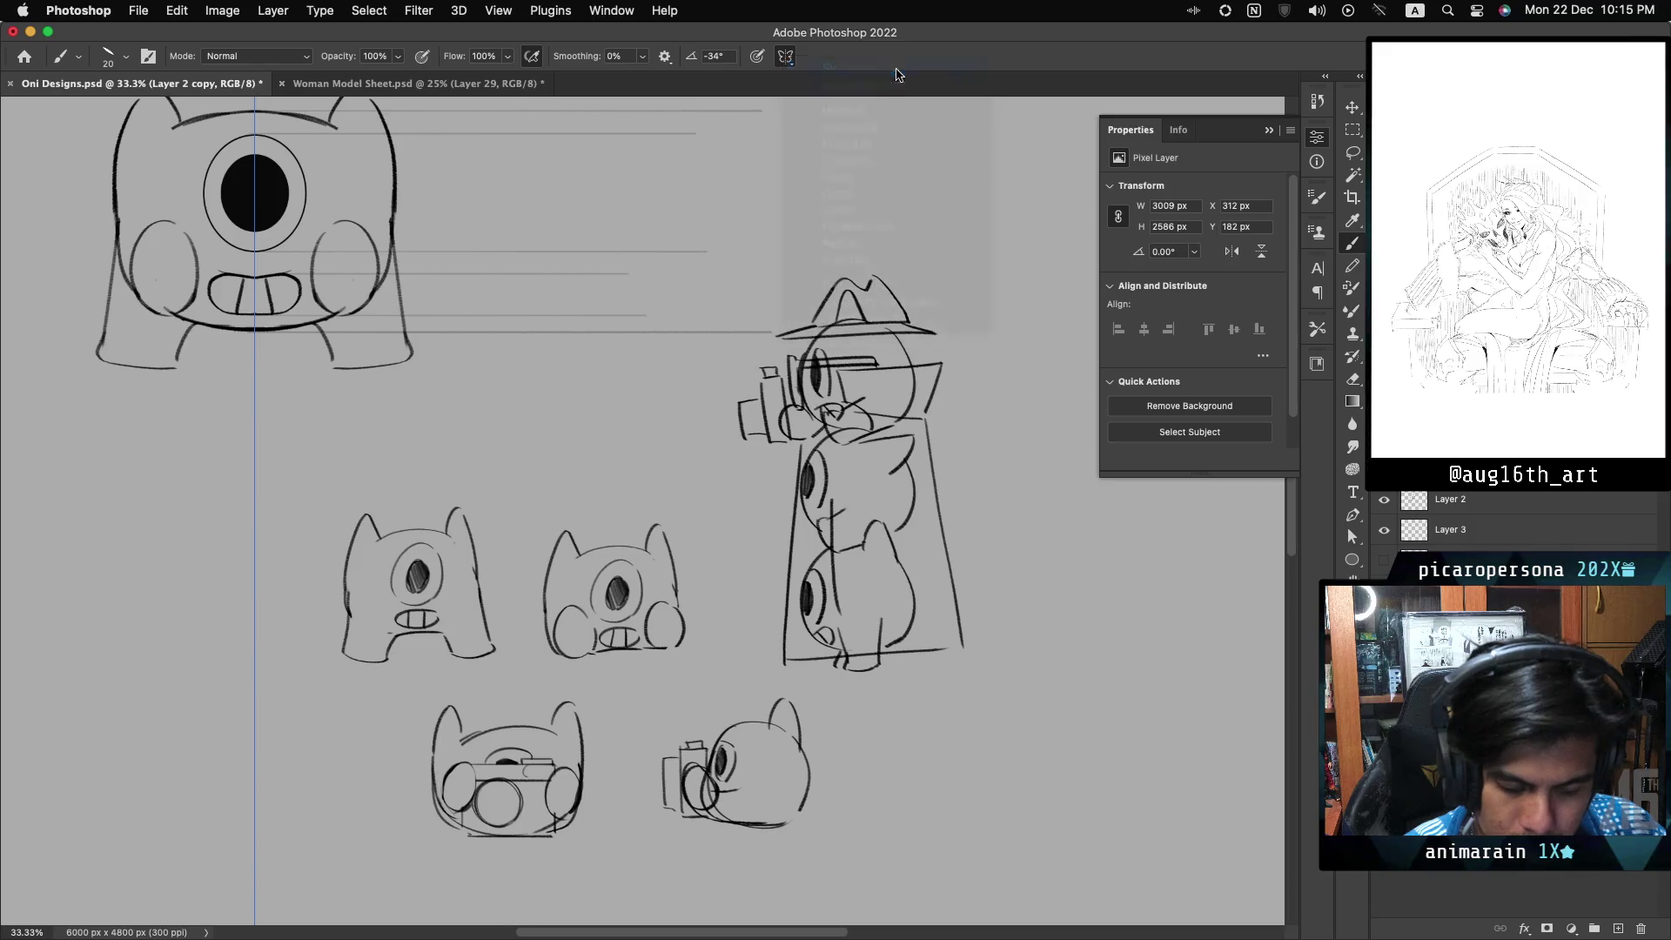
pyautogui.scroll(3, 577, 345)
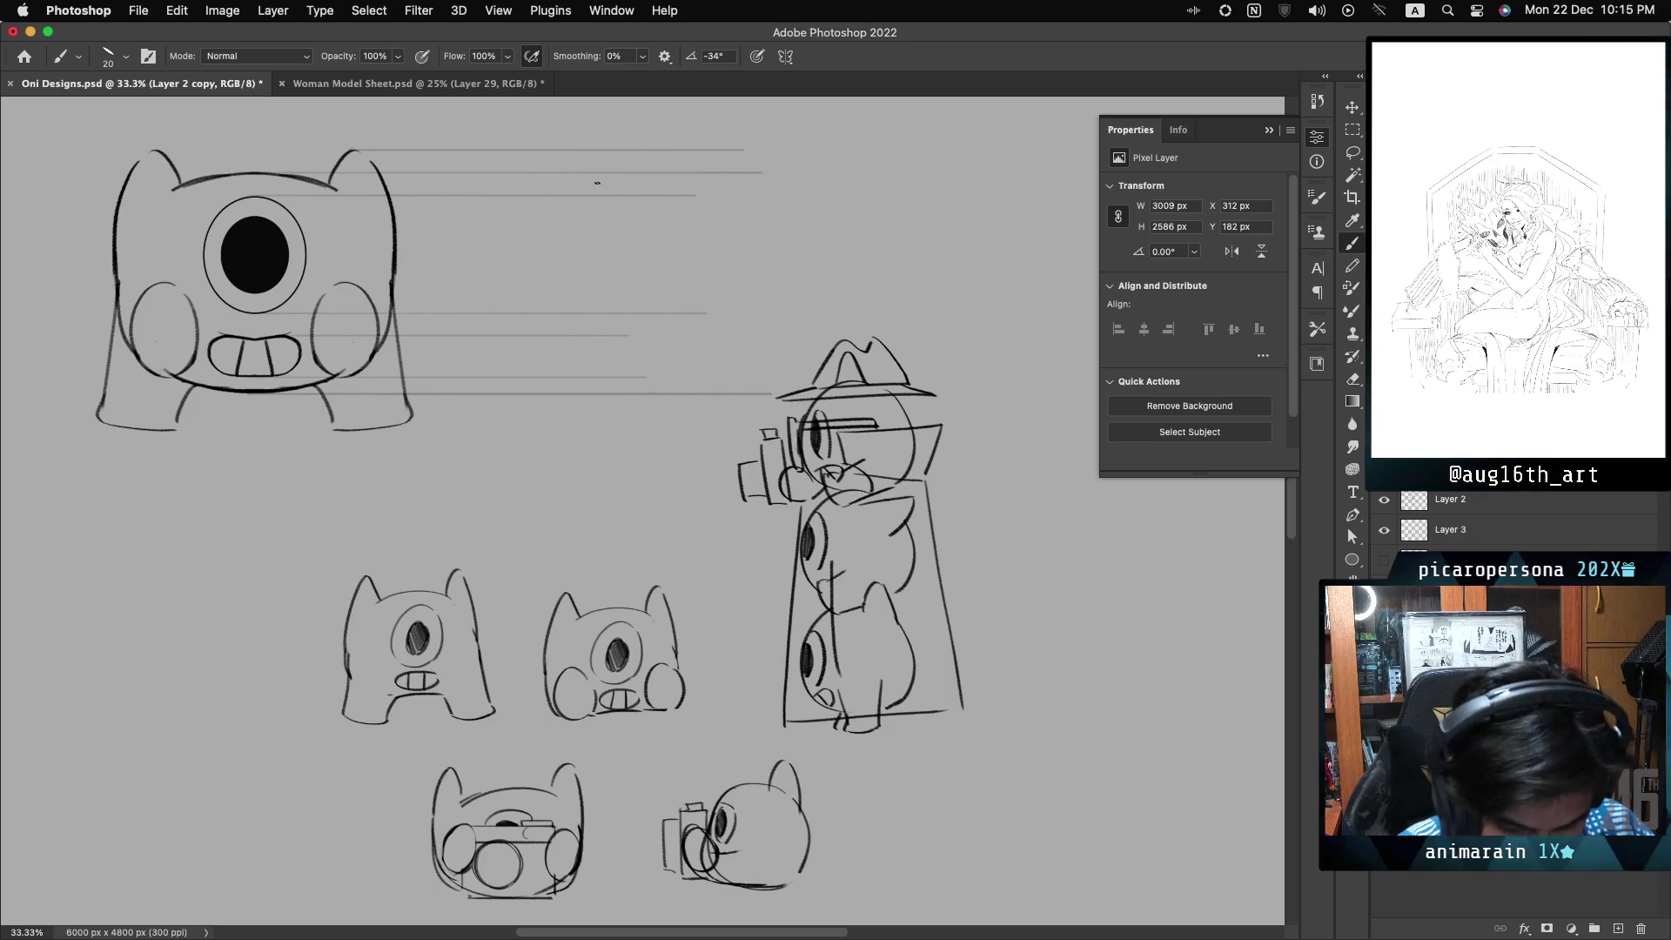
pyautogui.moveTo(589, 181)
pyautogui.mouseDown()
pyautogui.moveTo(535, 356)
pyautogui.moveTo(520, 288)
pyautogui.moveTo(535, 357)
pyautogui.moveTo(610, 376)
pyautogui.mouseUp()
# - Draw arcs over the top, right side and bottom to close the side-view head's circle
pyautogui.hotkey('ctrl', 'z')
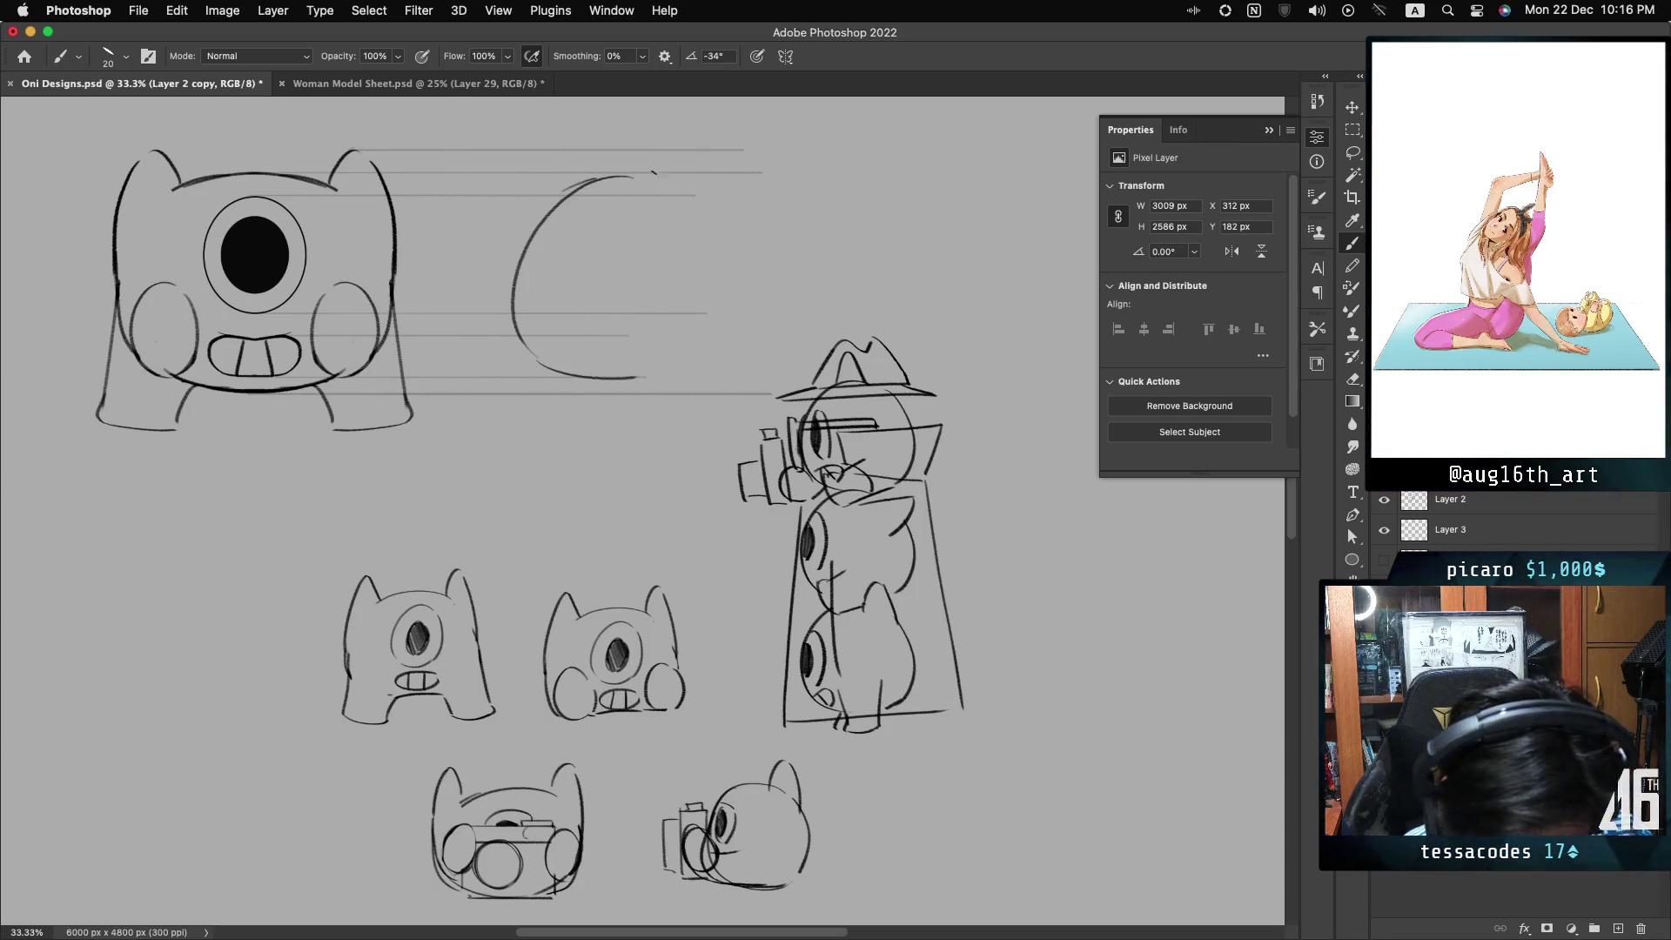
pyautogui.moveTo(550, 212); pyautogui.dragTo(672, 176)
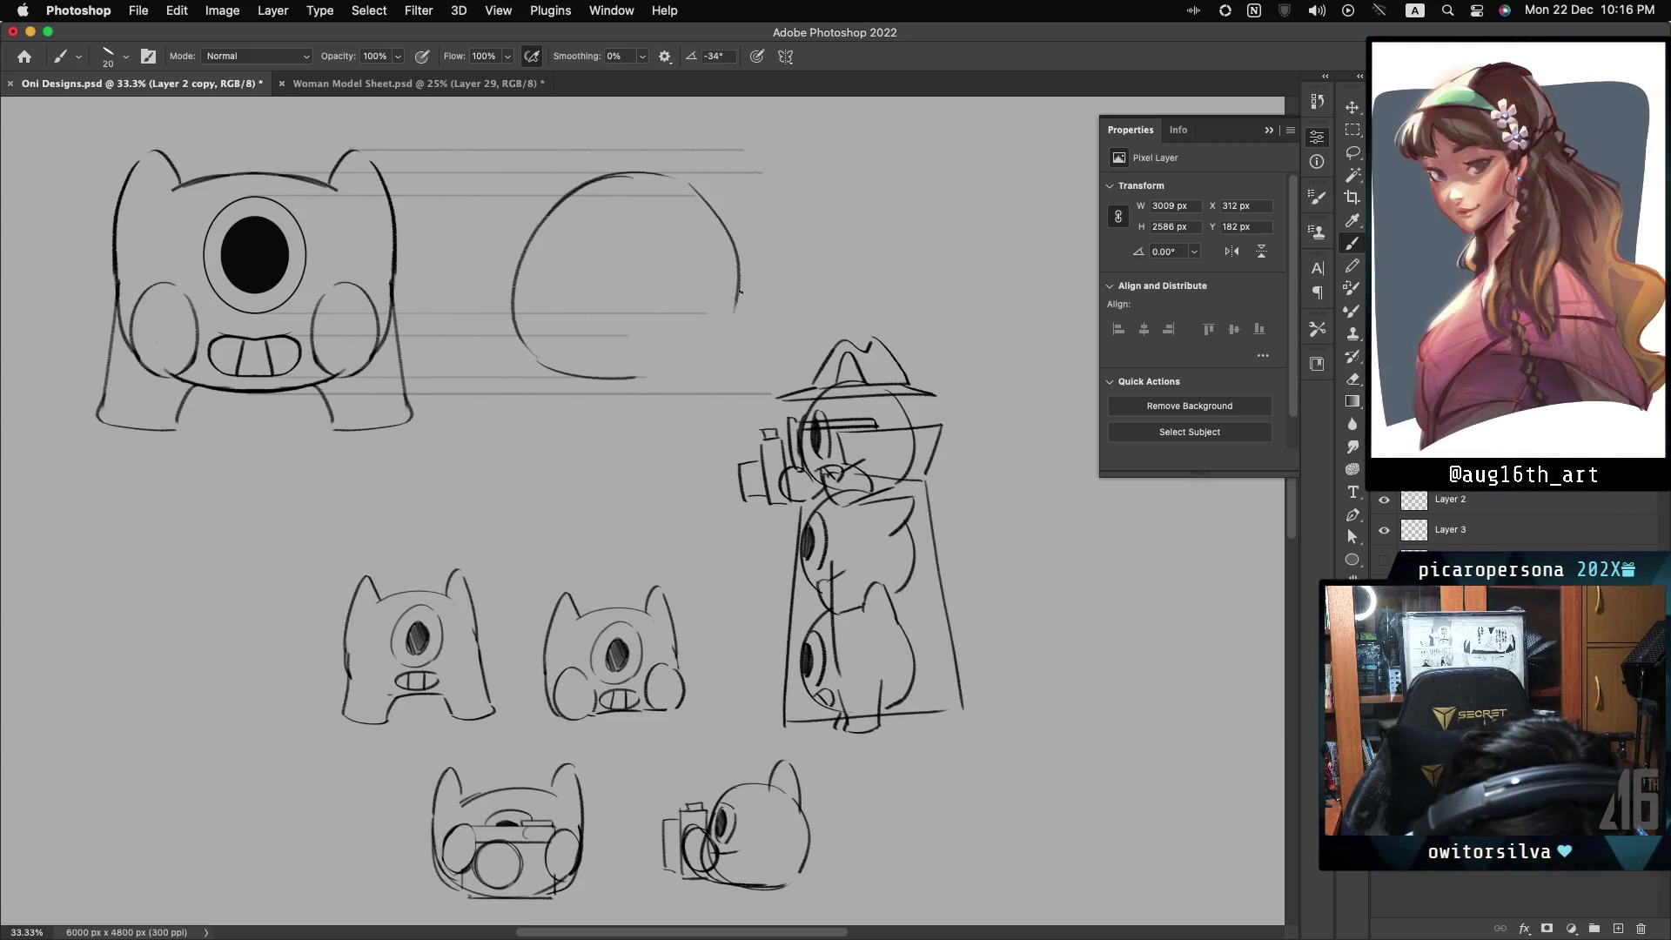
pyautogui.moveTo(734, 315); pyautogui.dragTo(654, 377)
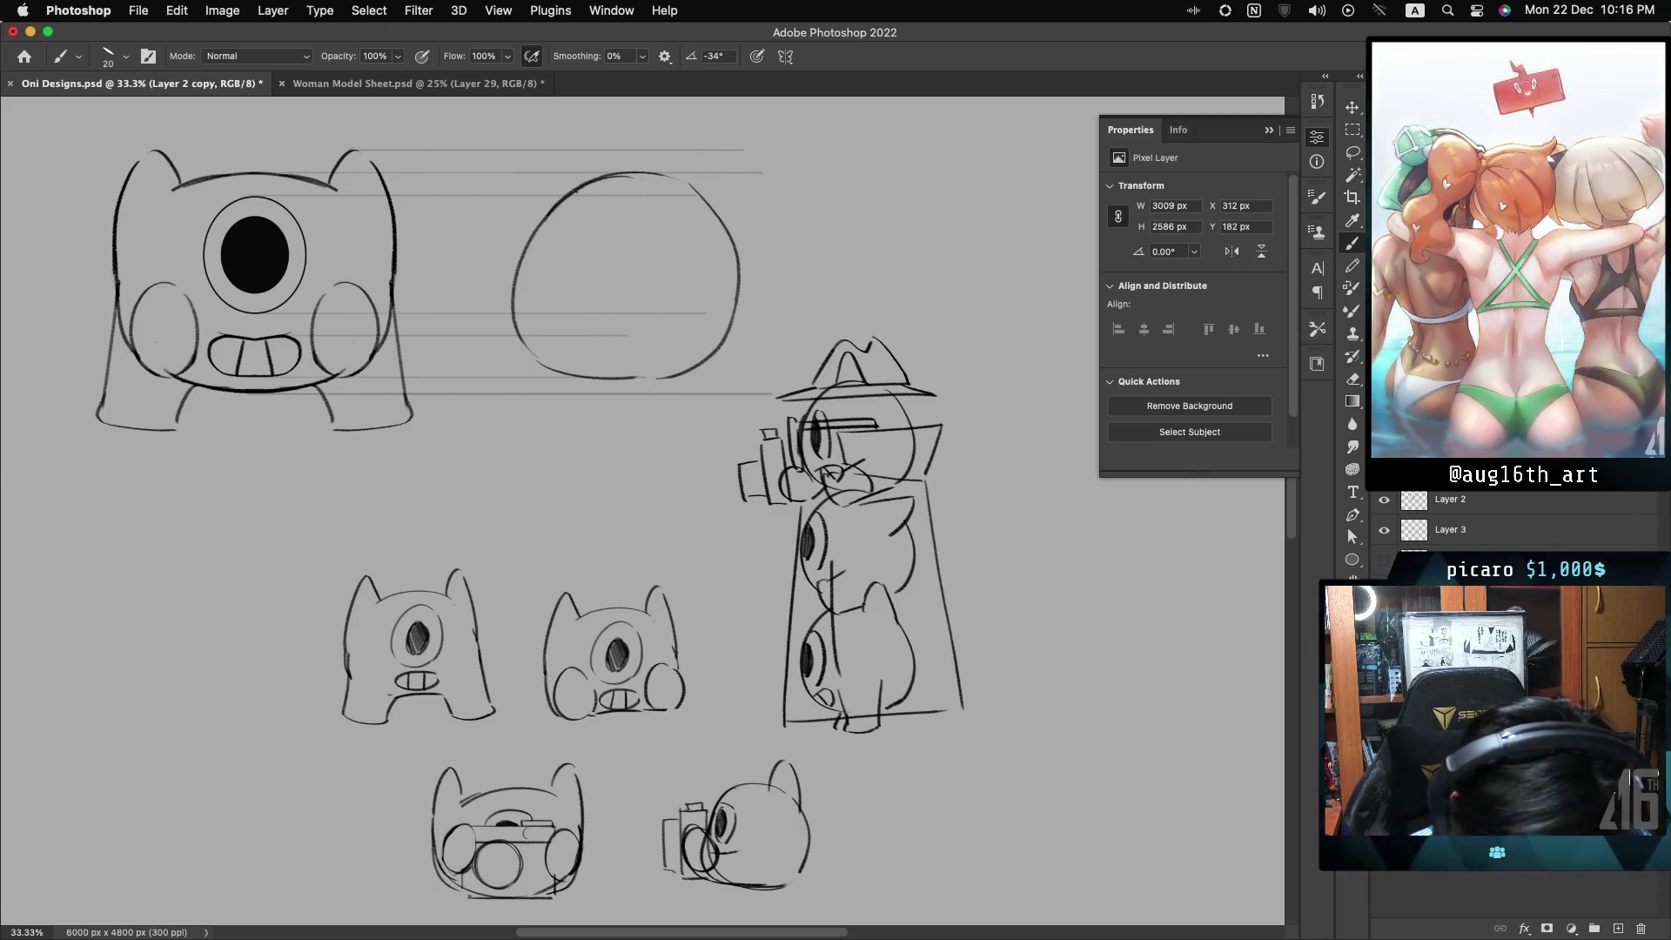
pyautogui.moveTo(675, 173)
pyautogui.mouseDown()
pyautogui.moveTo(734, 269)
pyautogui.moveTo(739, 223)
pyautogui.mouseUp()
pyautogui.hotkey('ctrl', 'z')
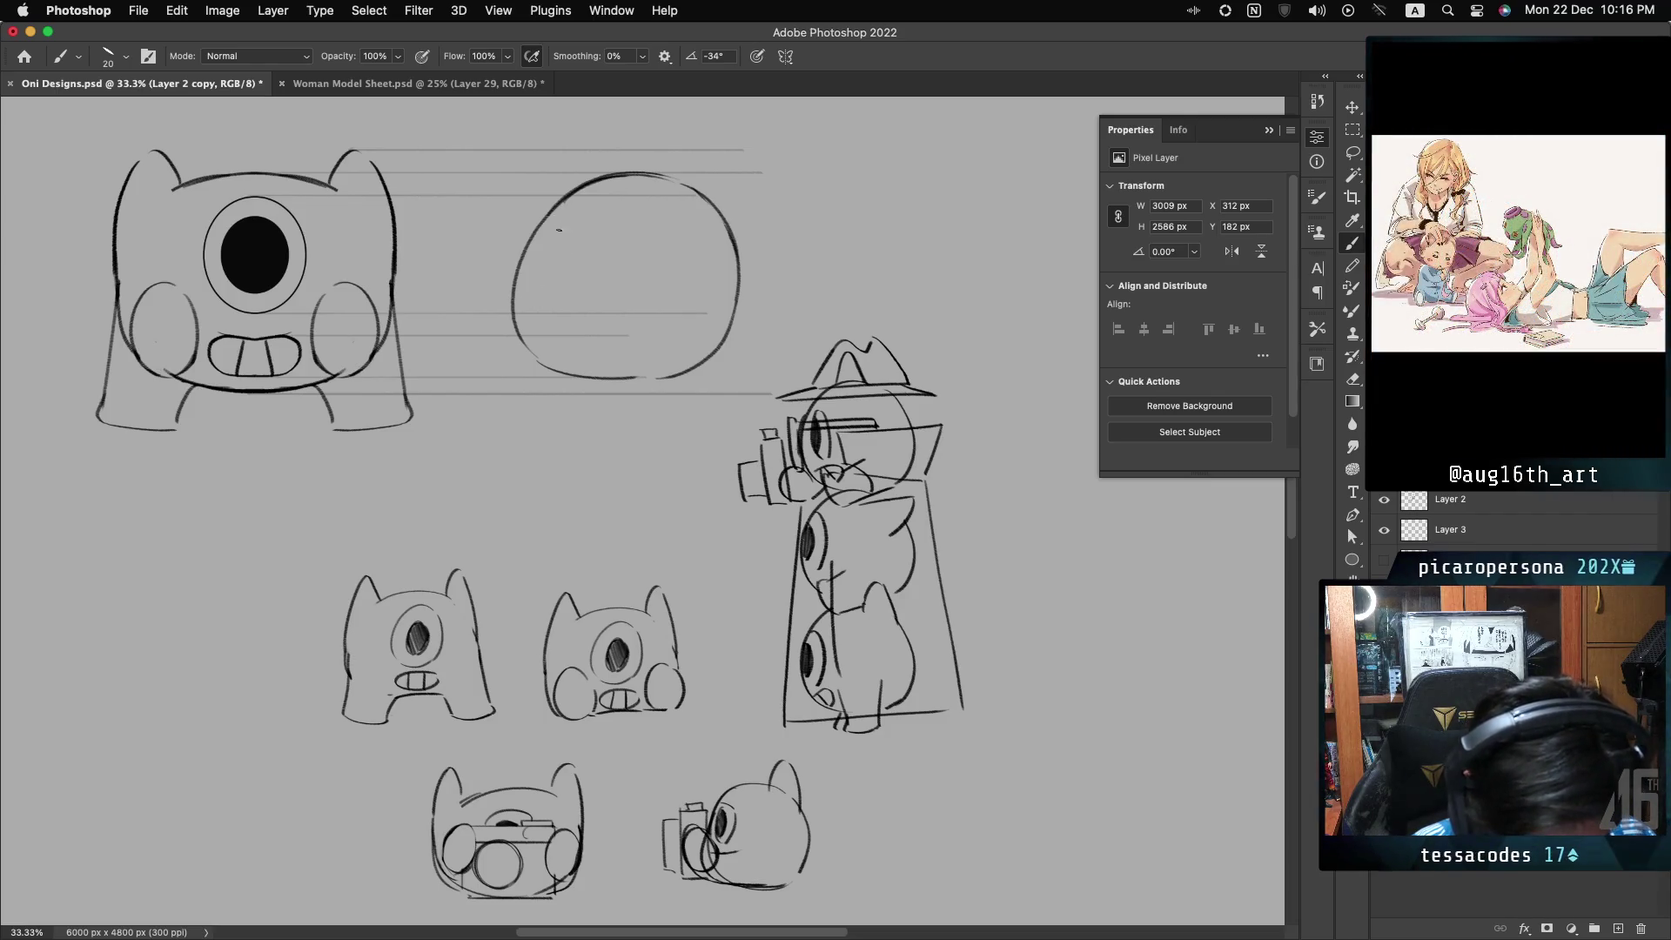
pyautogui.moveTo(582, 181); pyautogui.dragTo(522, 335)
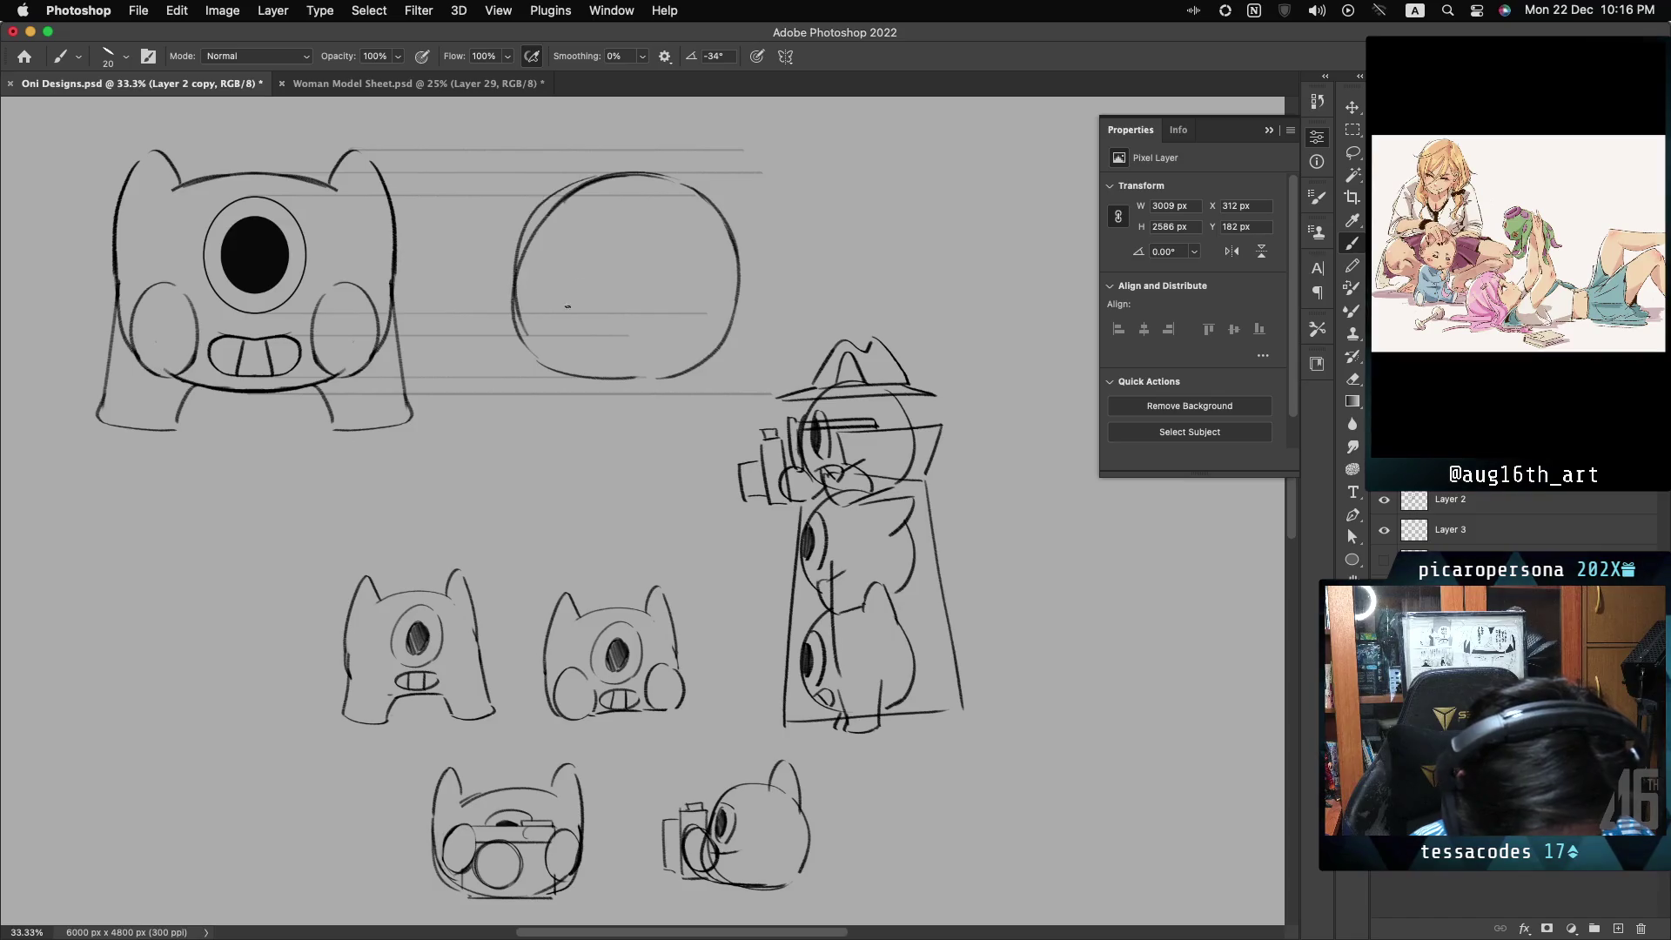
pyautogui.press('super+z')
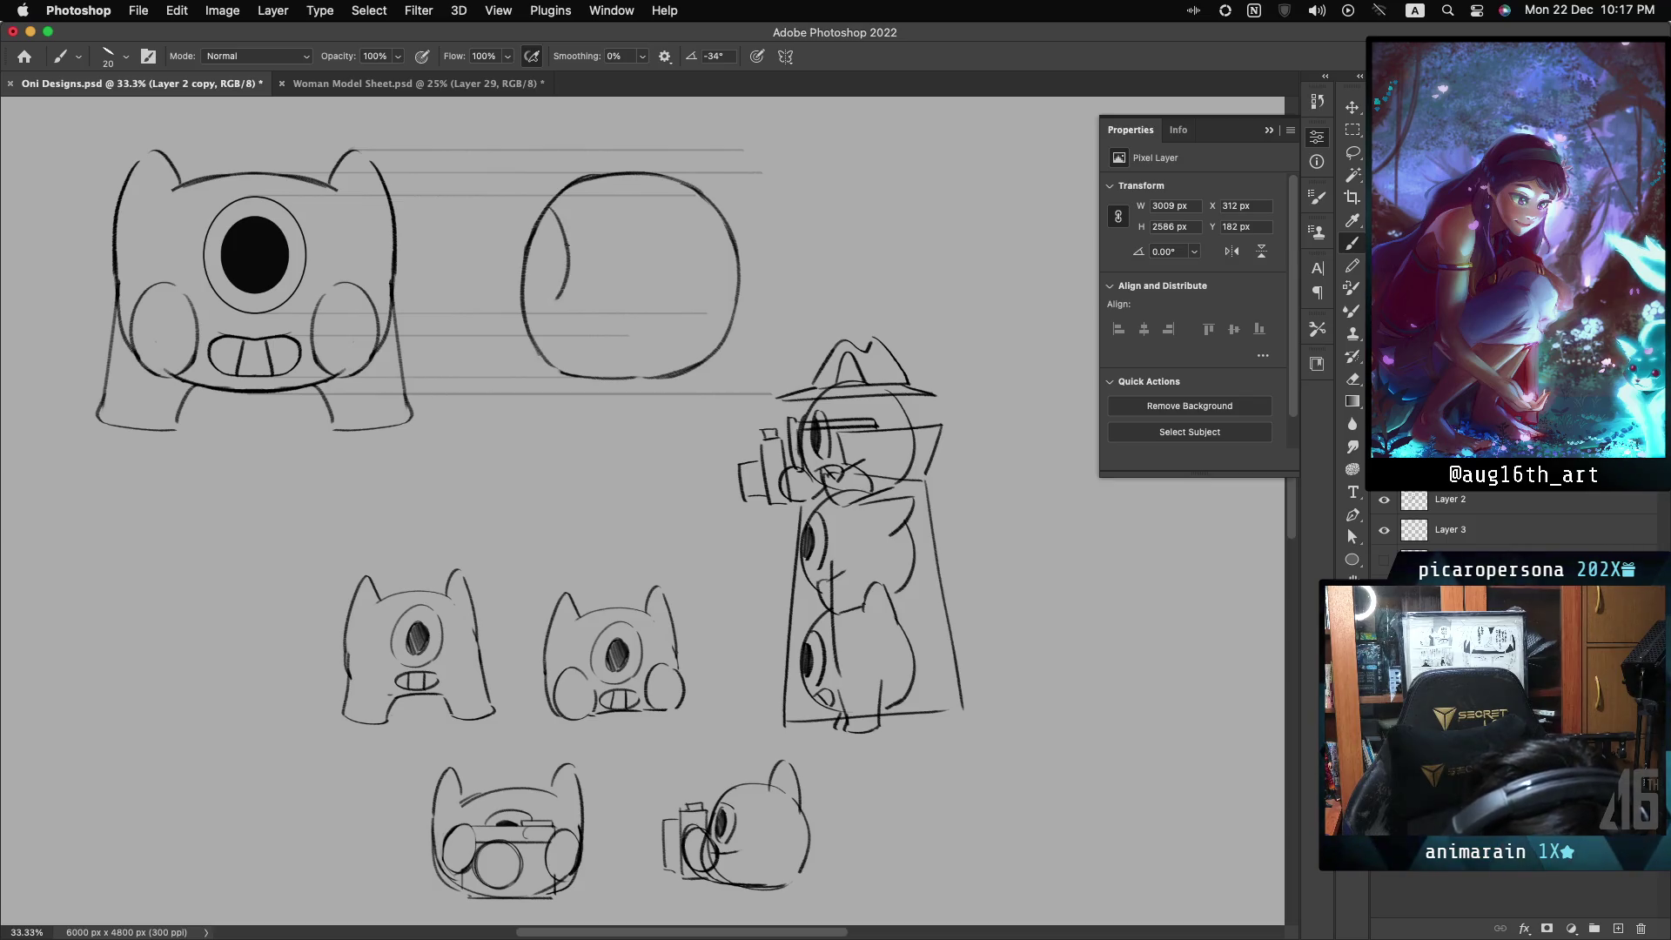
# - Sketch a curved side eye inside the circle's left edge and hatch it densely
pyautogui.press('cmd+z')
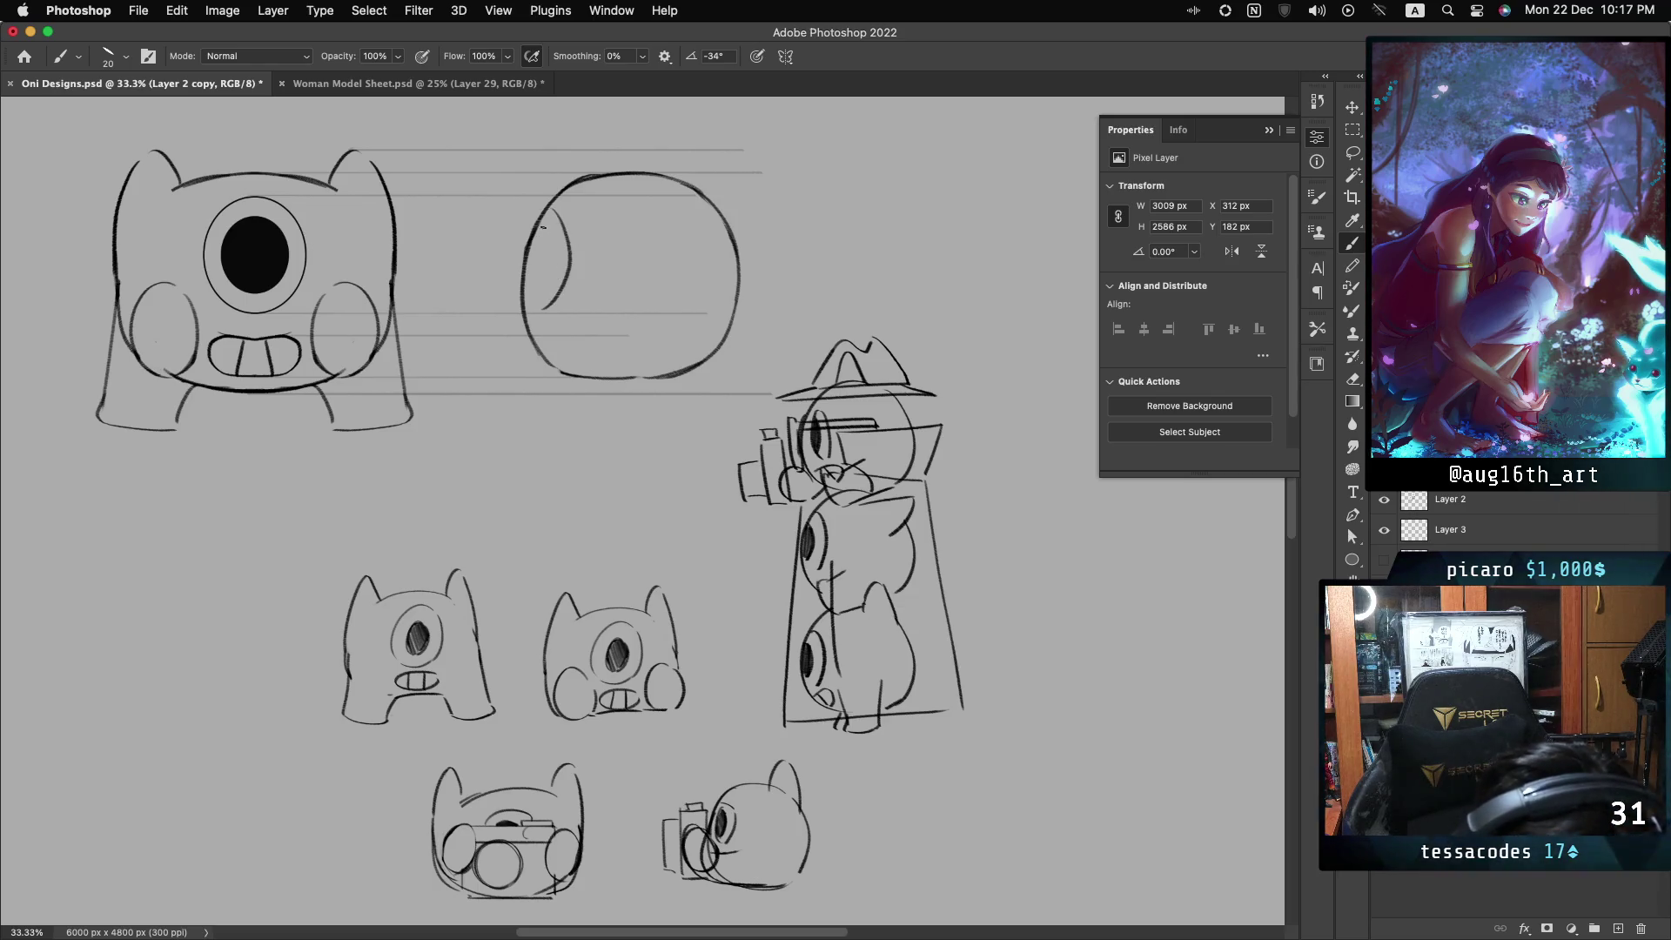
pyautogui.moveTo(533, 294)
pyautogui.mouseDown()
pyautogui.moveTo(549, 236)
pyautogui.moveTo(531, 289)
pyautogui.mouseUp()
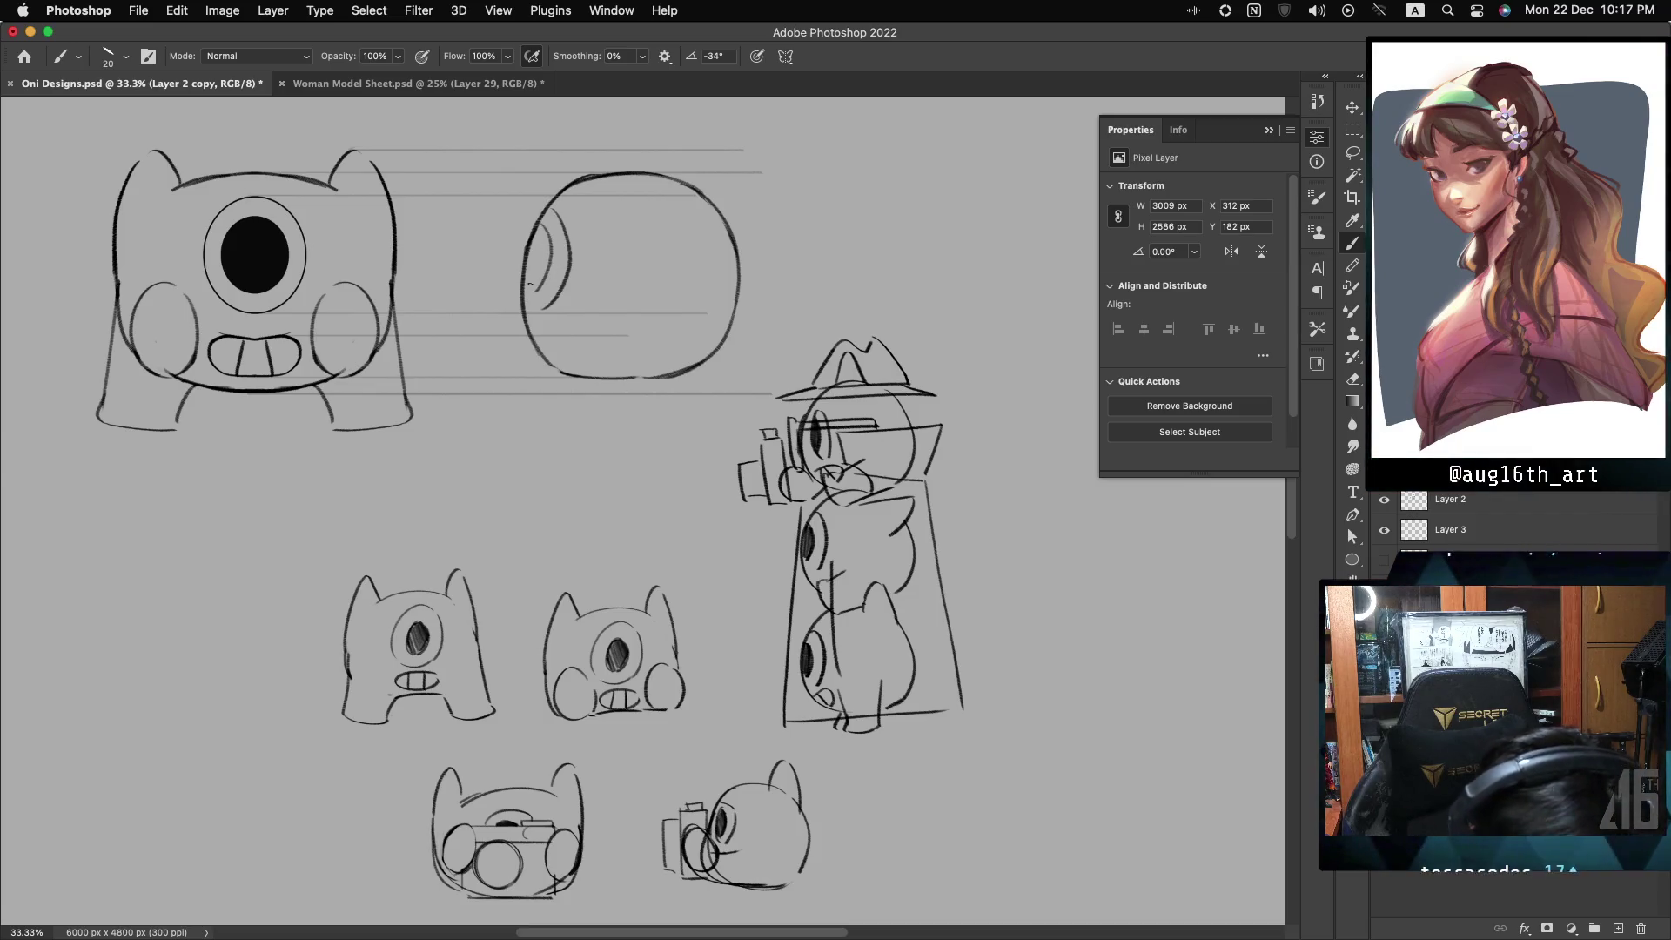
pyautogui.moveTo(543, 227); pyautogui.dragTo(535, 293)
pyautogui.hotkey('ctrl', 'z')
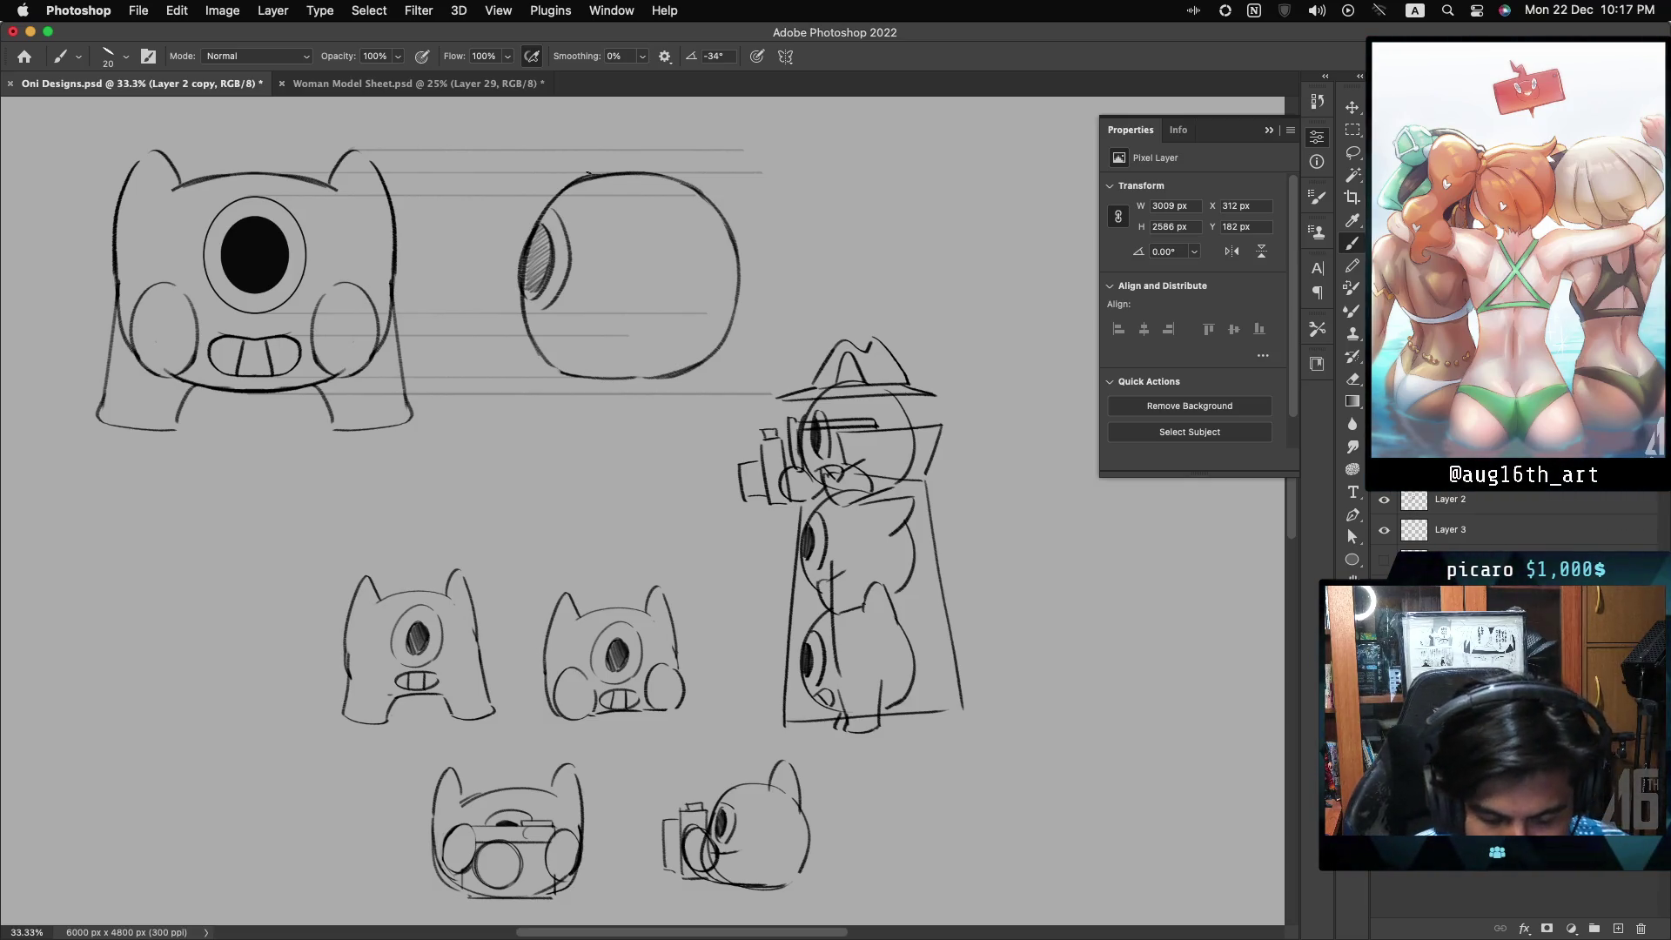
pyautogui.moveTo(557, 205); pyautogui.dragTo(574, 283)
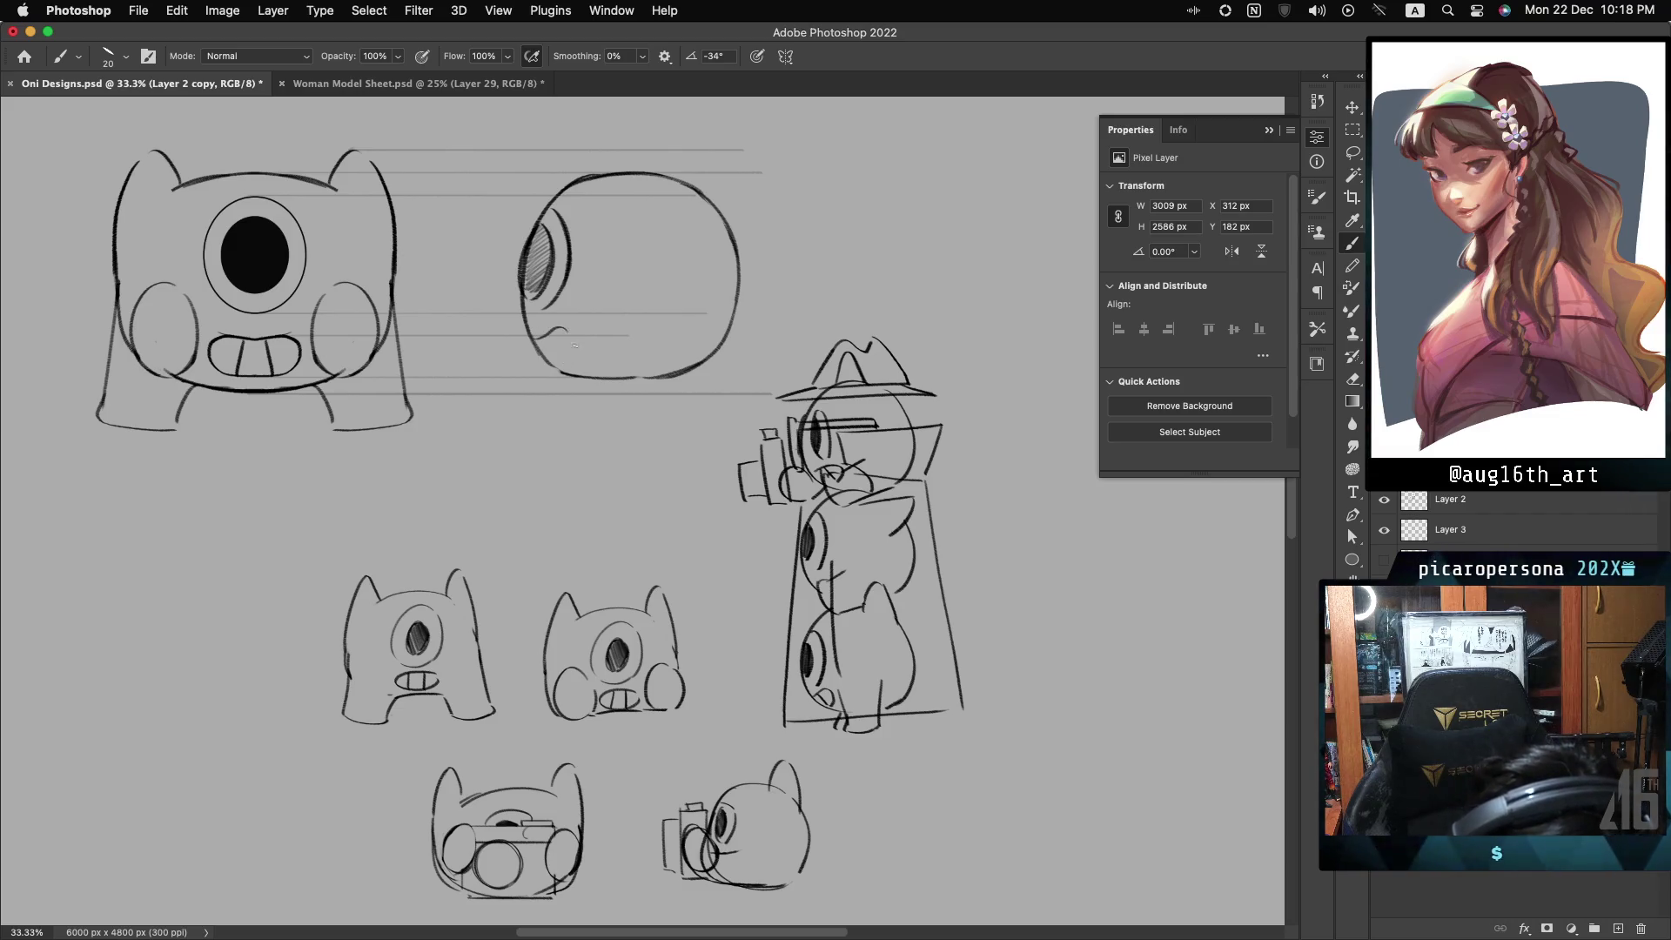
pyautogui.moveTo(574, 336); pyautogui.dragTo(563, 365)
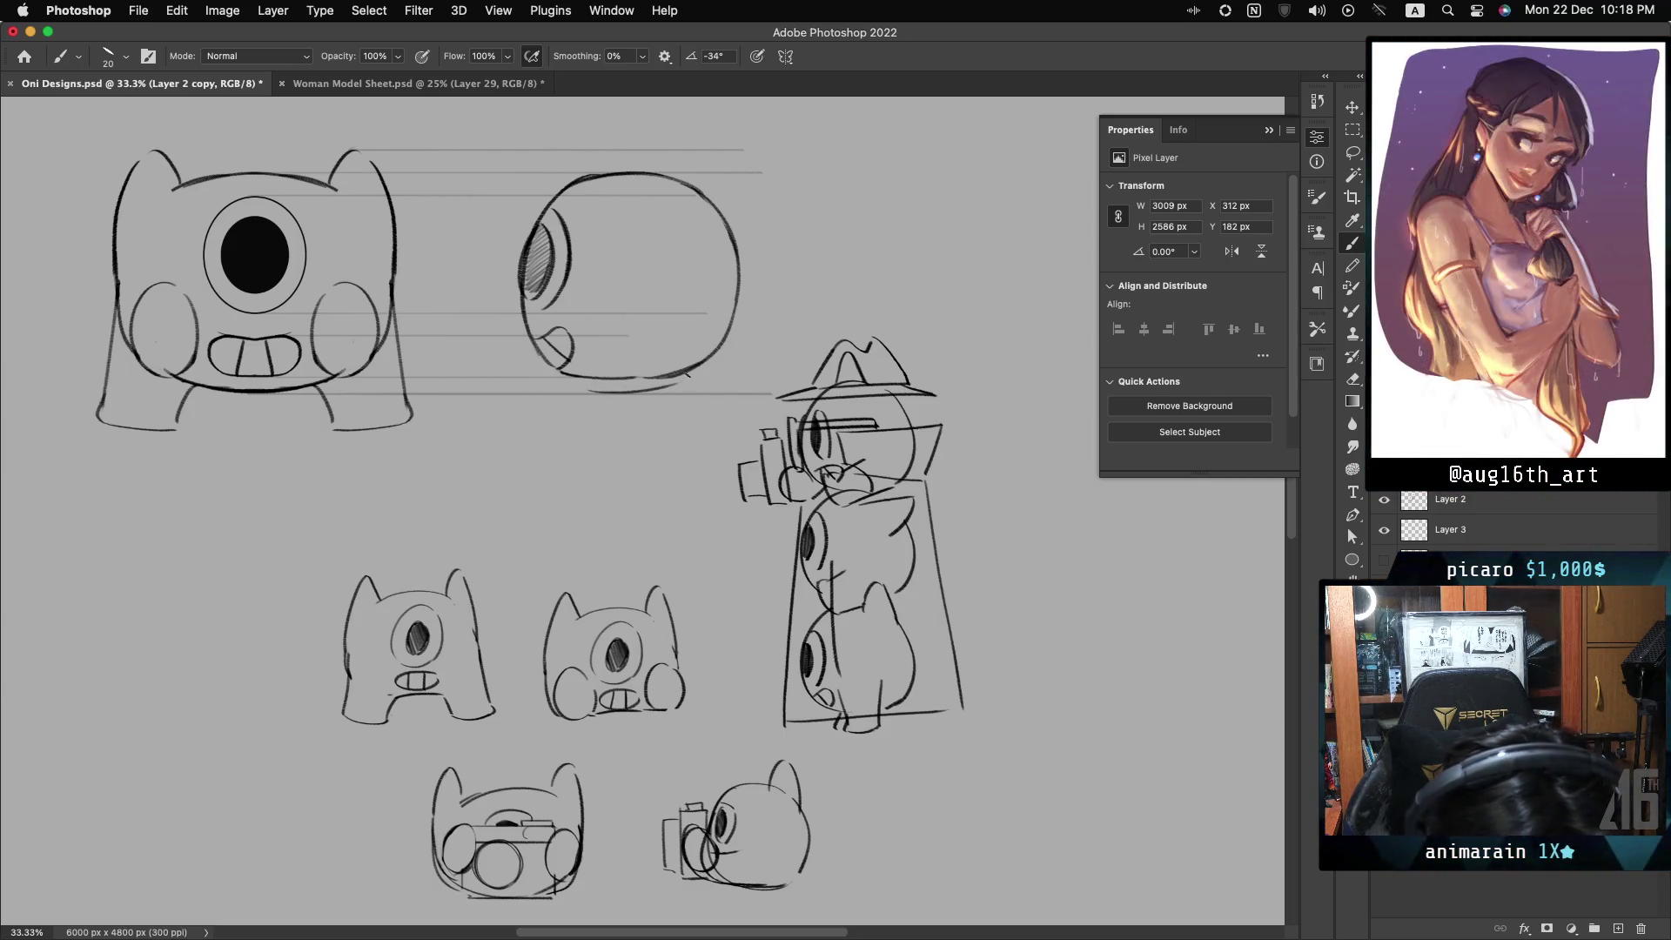
# - Redraw the side-view head's lower-right and bottom edges
pyautogui.hotkey('ctrl', 'z')
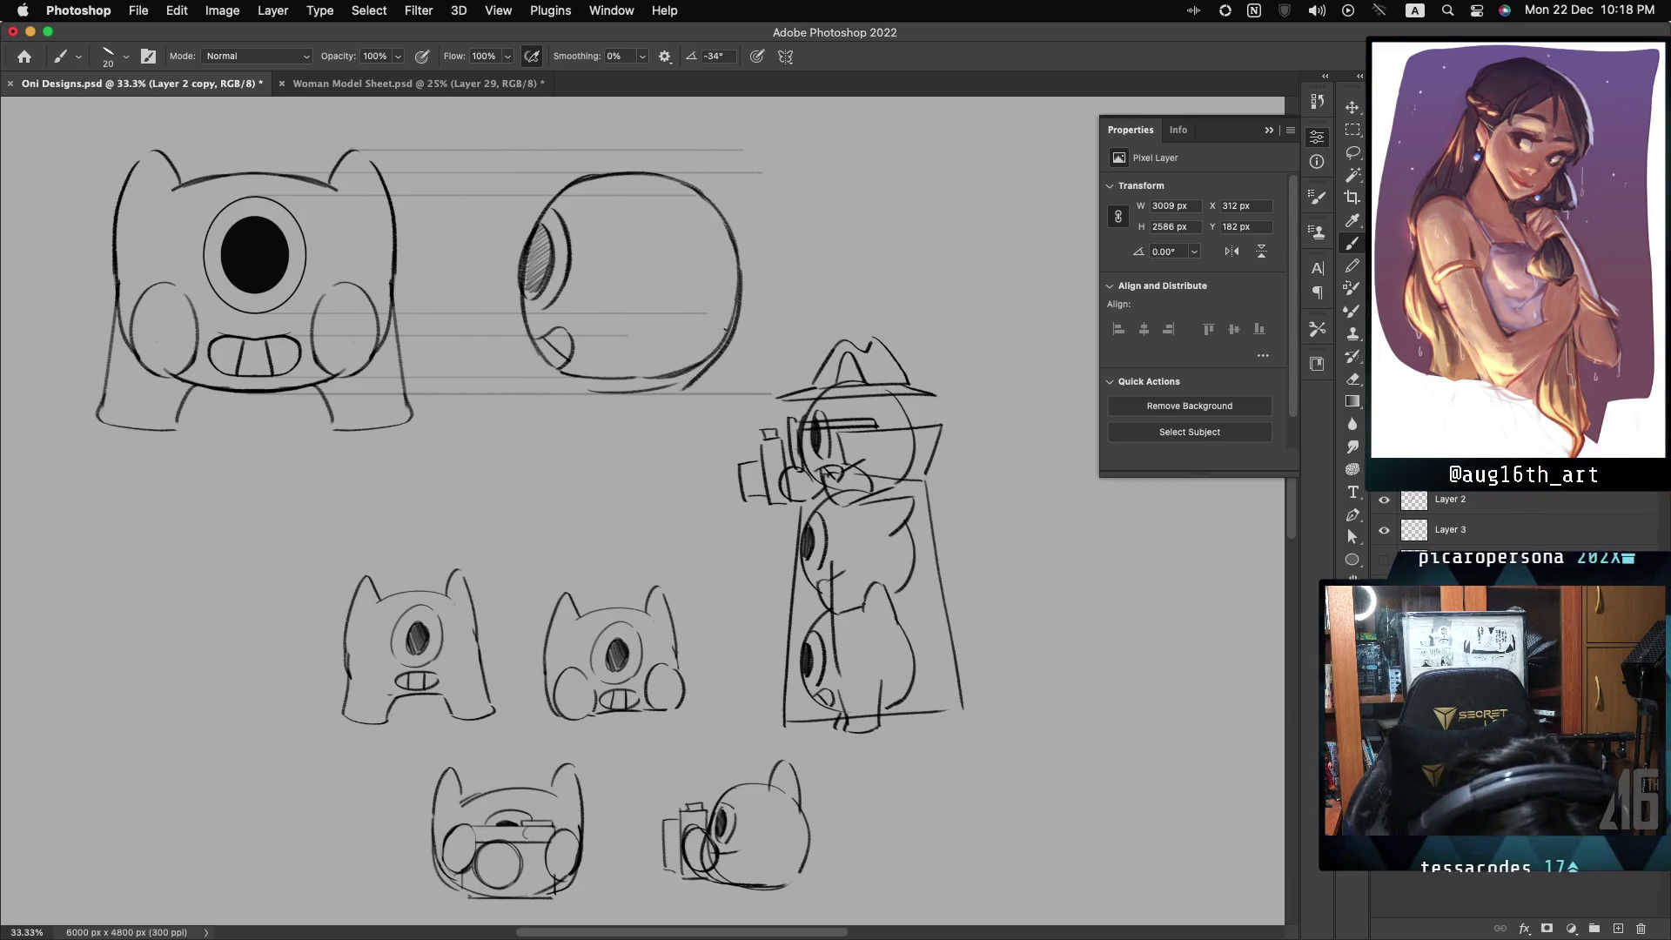
pyautogui.hotkey('ctrl', 'z')
pyautogui.moveTo(741, 271); pyautogui.dragTo(672, 384)
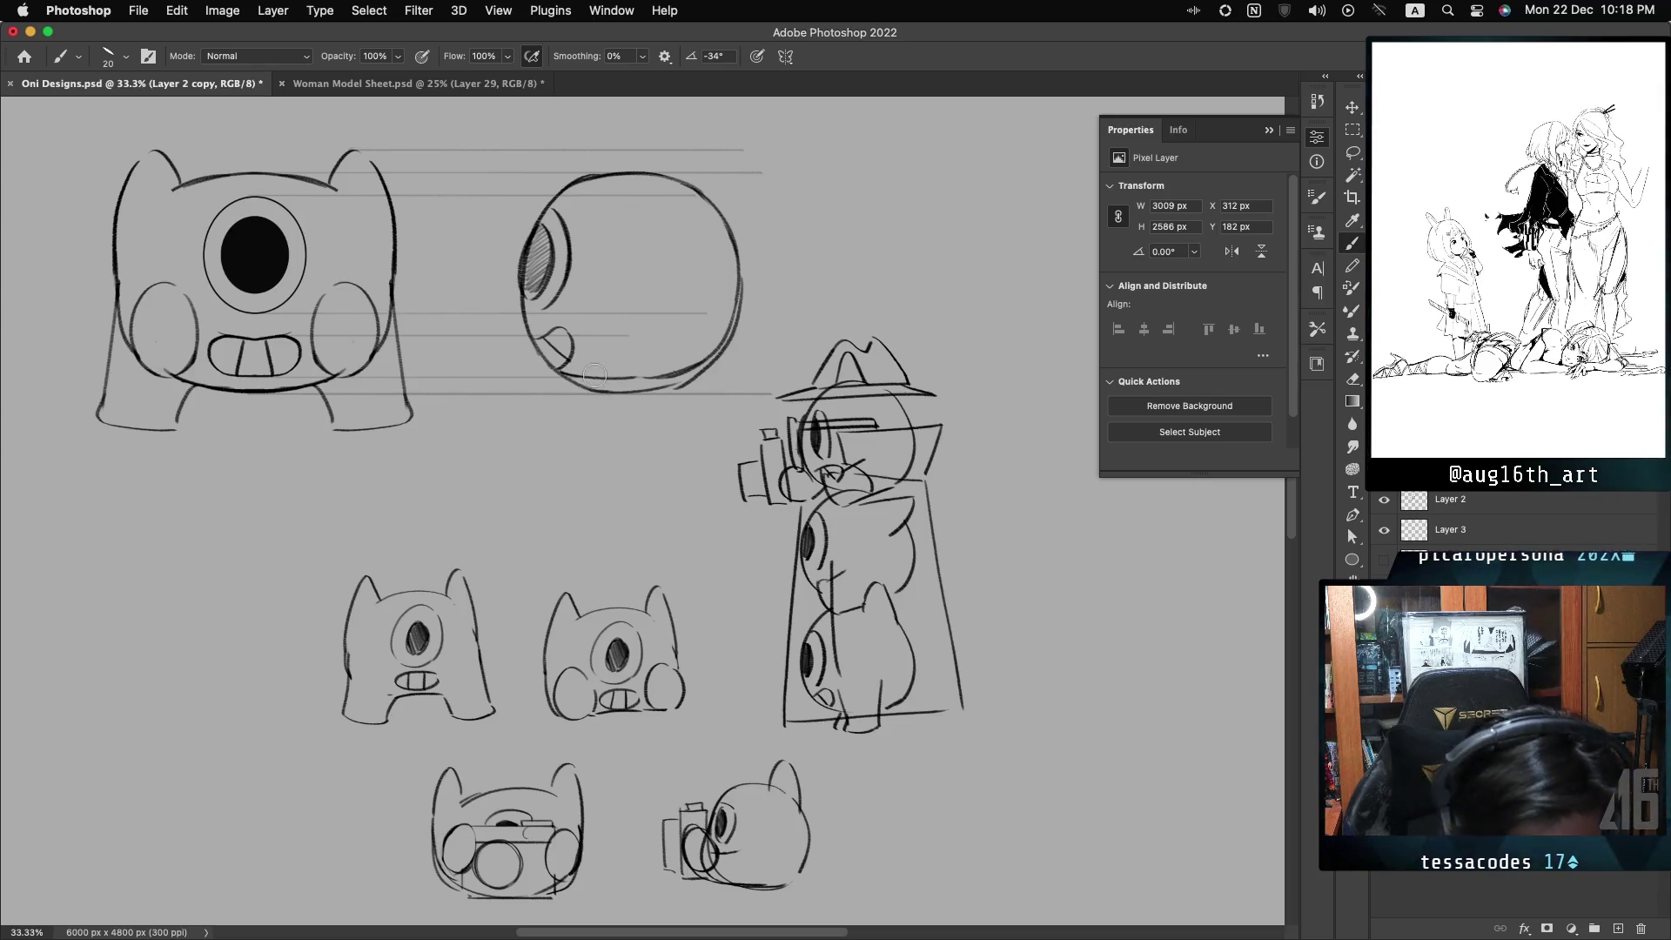
pyautogui.moveTo(696, 373); pyautogui.dragTo(571, 369)
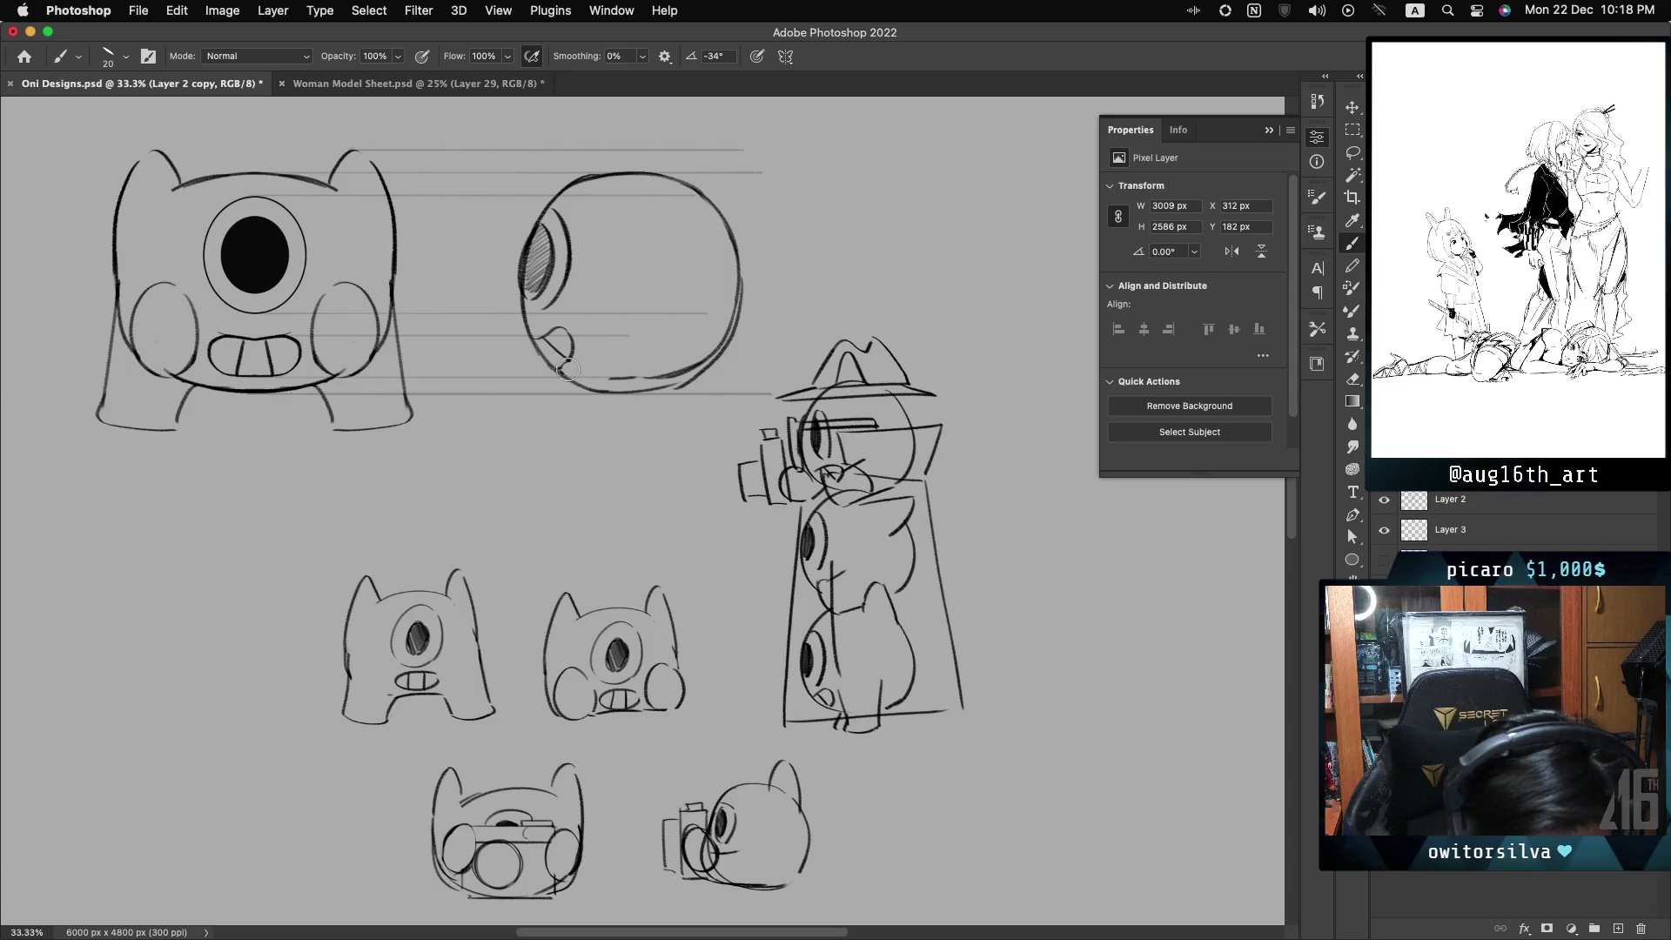
pyautogui.hotkey('ctrl', 'z')
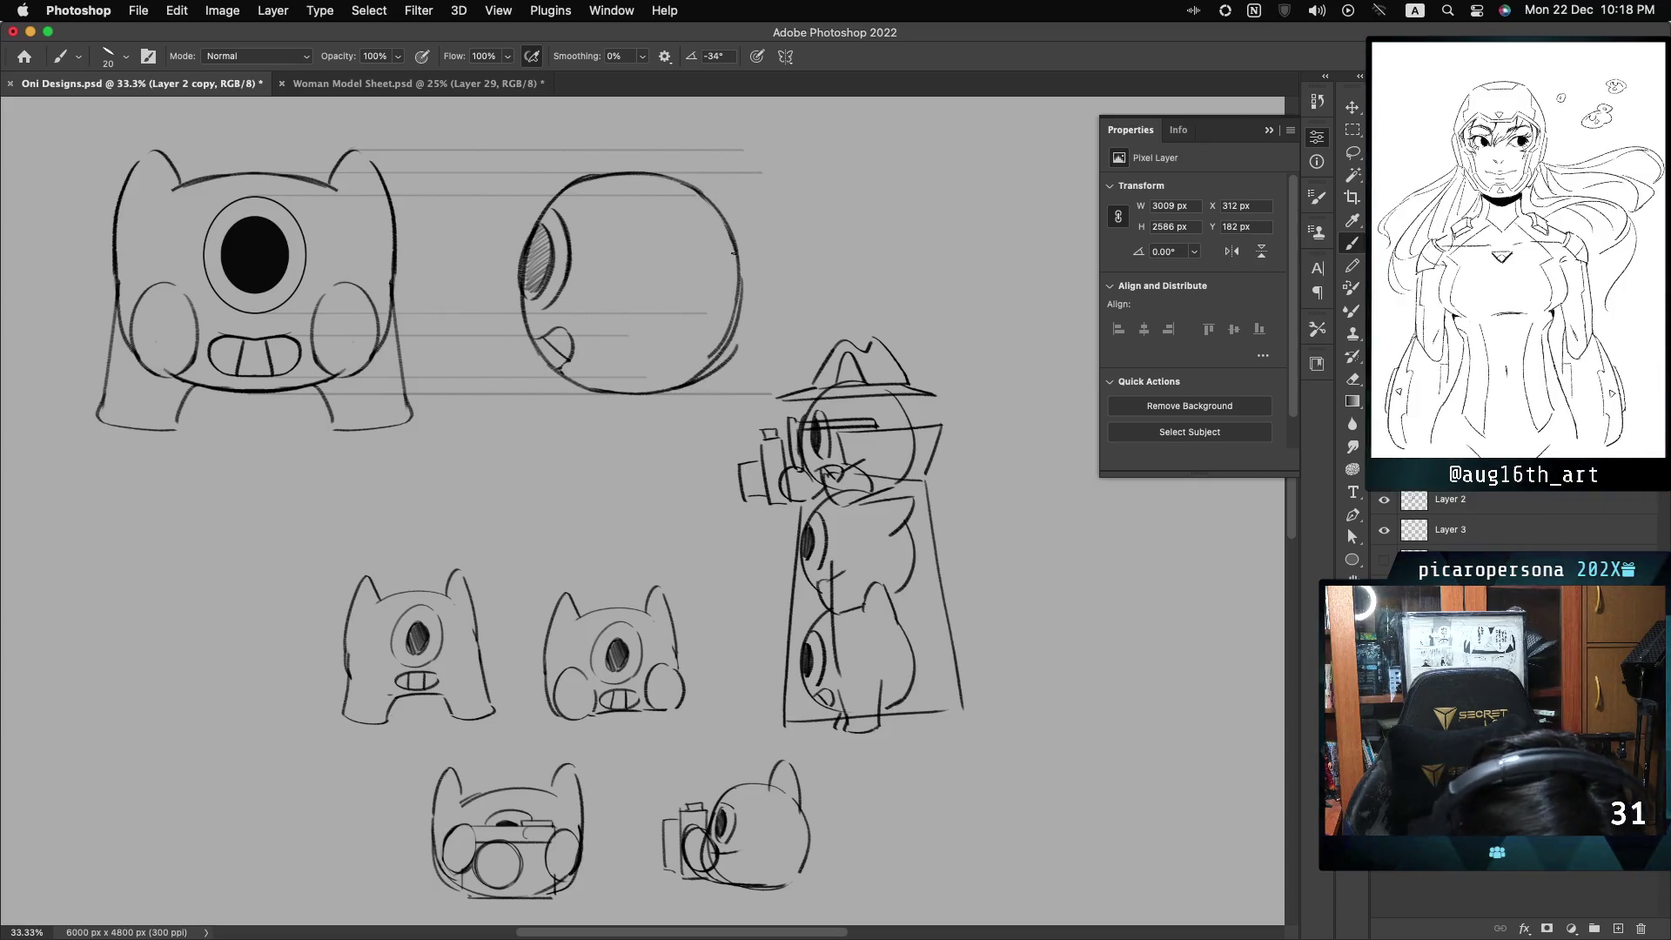
# - Reinforce the head's upper-right edge and draw a rounded ear rising from the top
pyautogui.moveTo(725, 228); pyautogui.dragTo(746, 260)
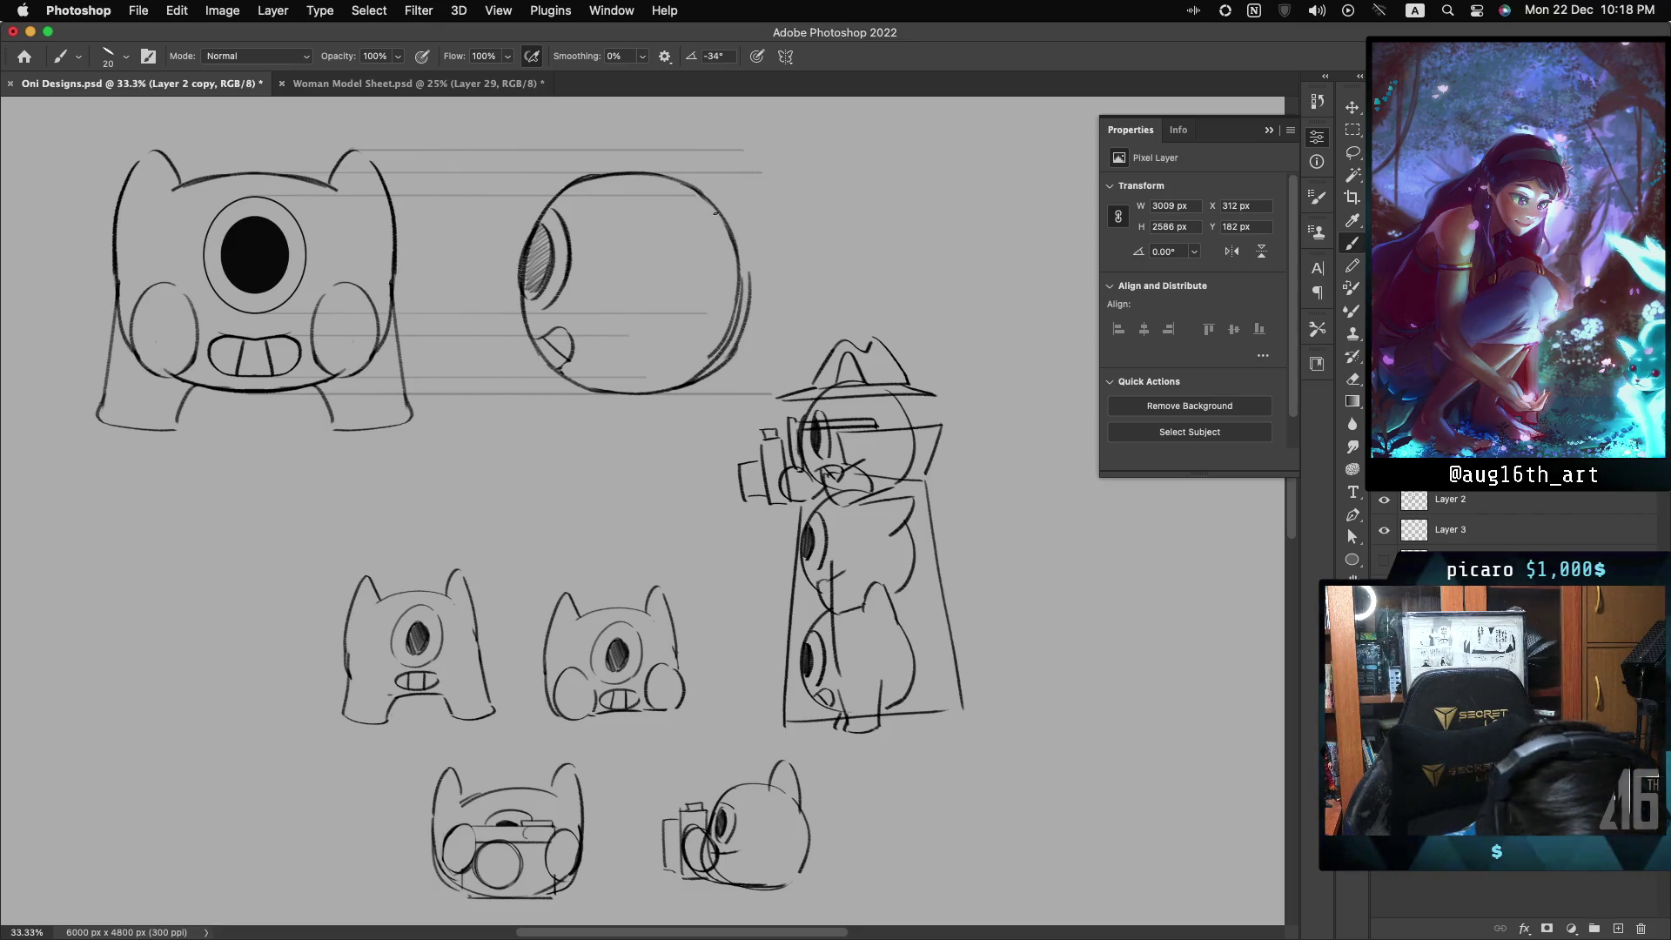
pyautogui.moveTo(691, 185); pyautogui.dragTo(749, 274)
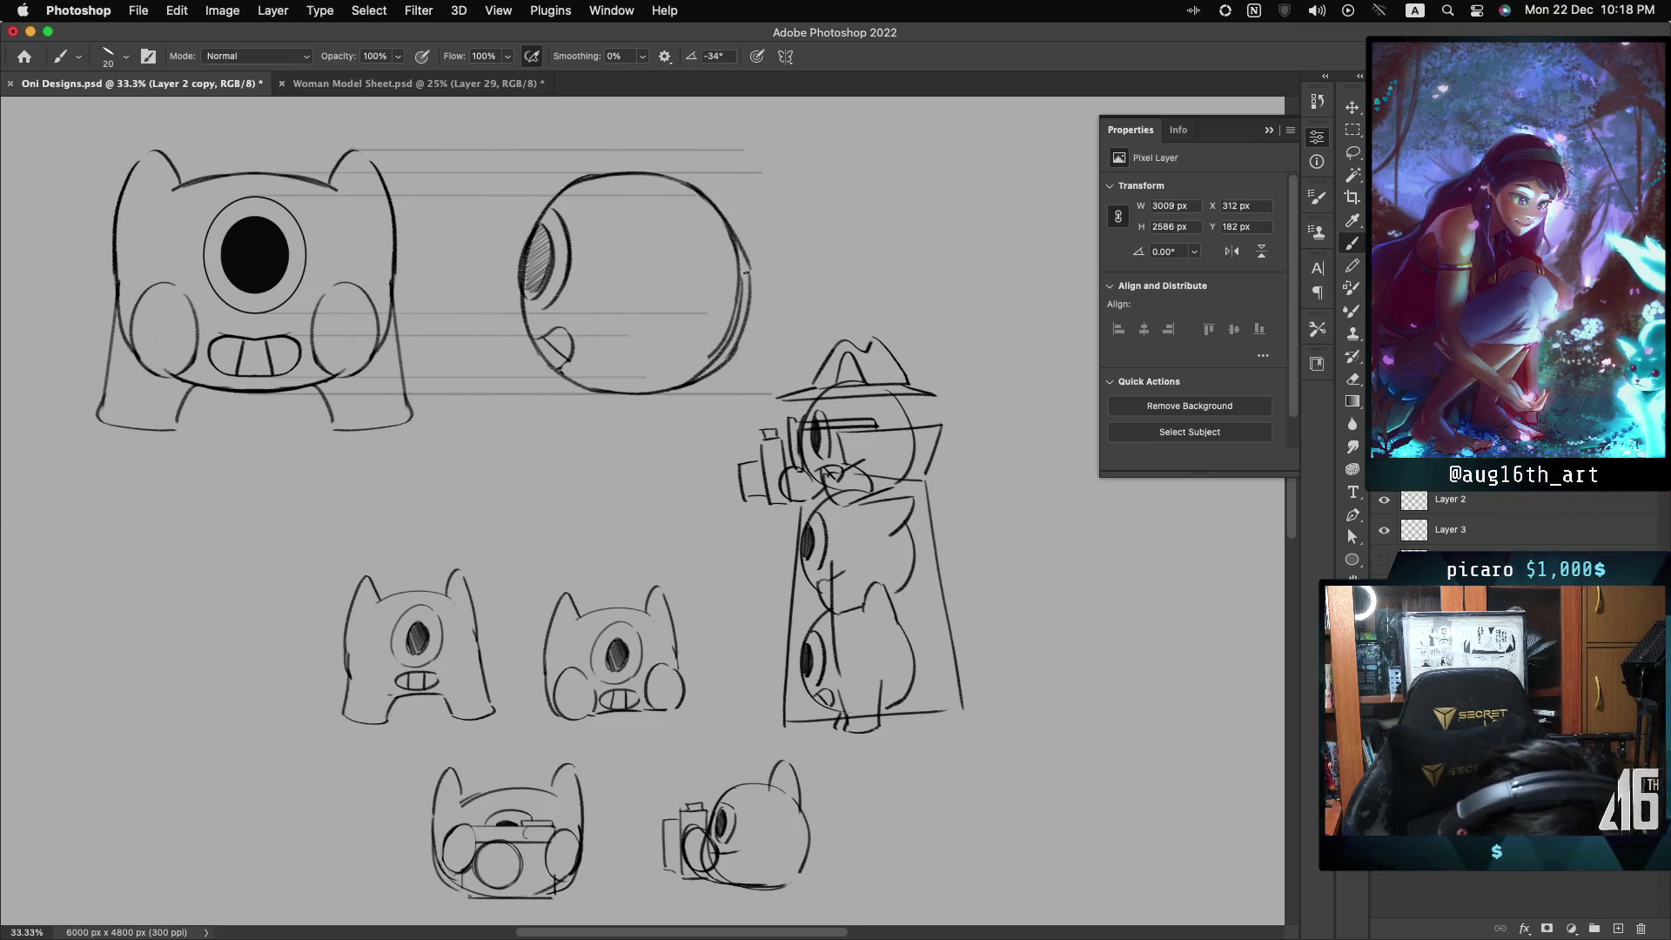
pyautogui.hotkey('ctrl', 'z')
pyautogui.moveTo(691, 184); pyautogui.dragTo(745, 272)
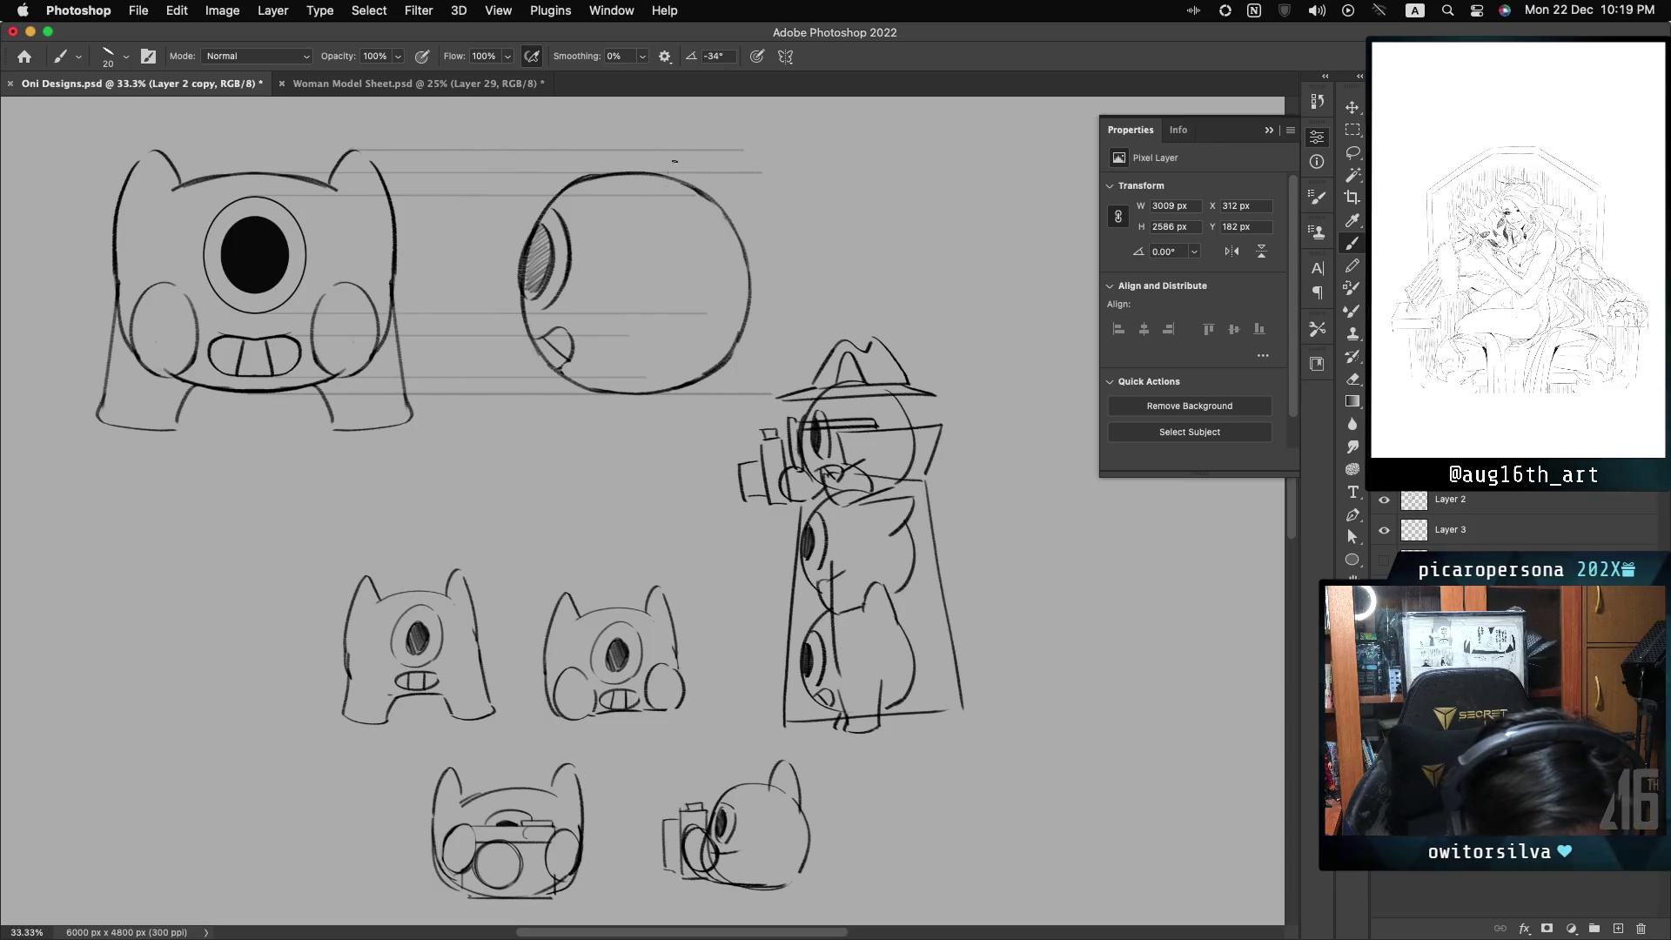
pyautogui.moveTo(668, 166); pyautogui.dragTo(661, 184)
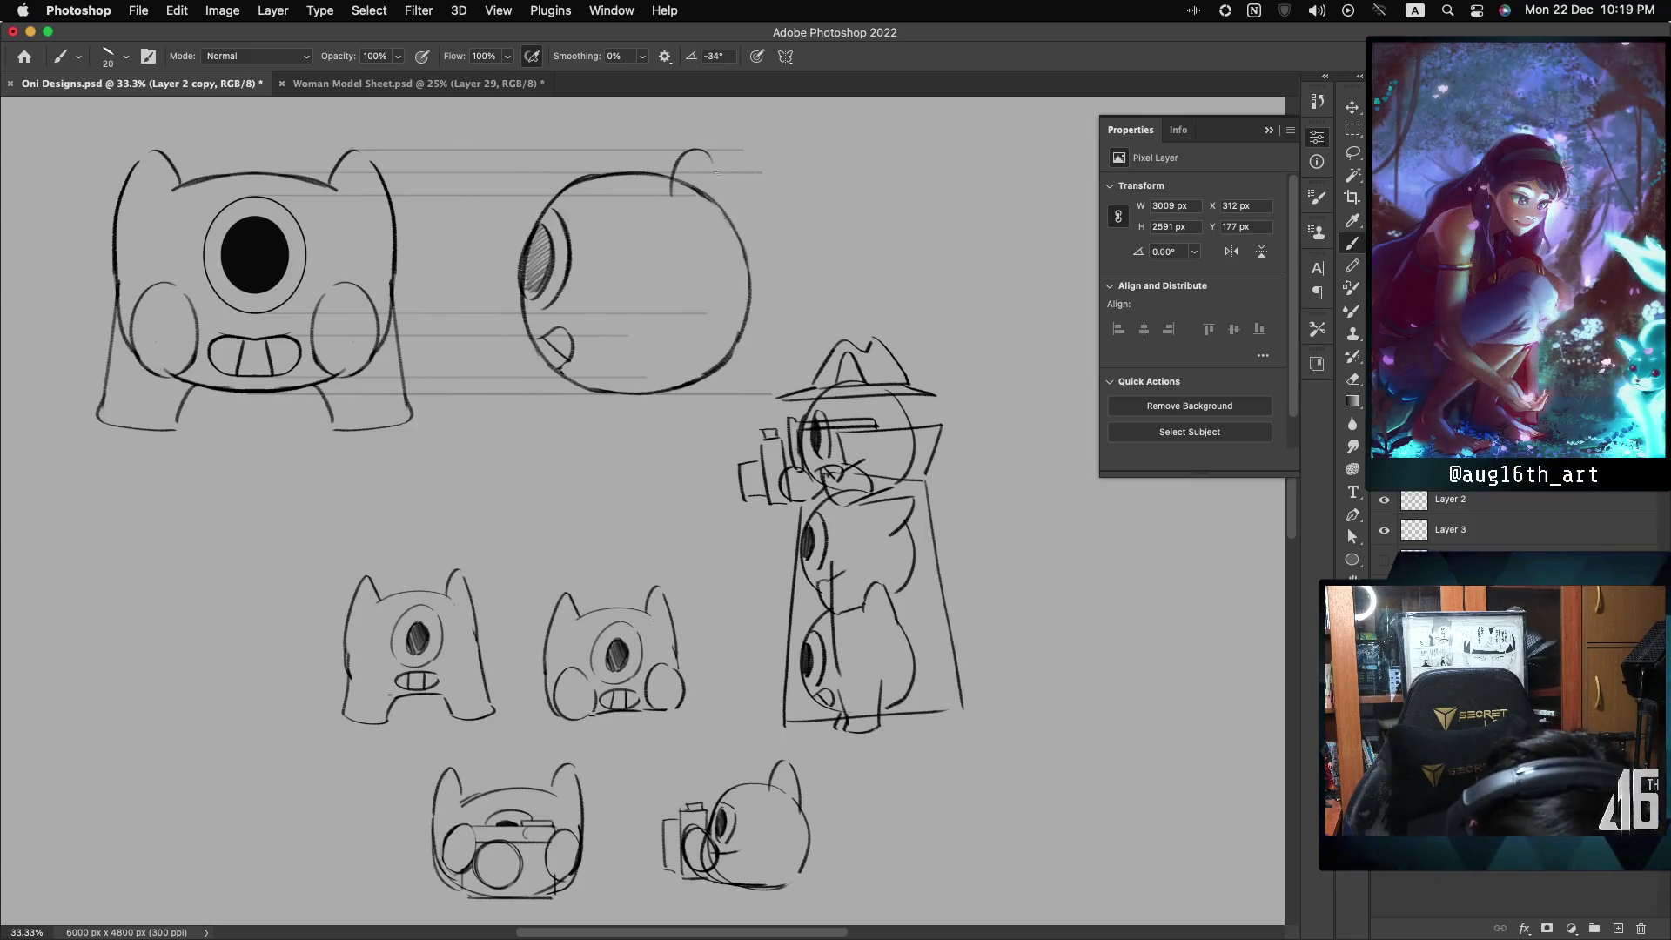
pyautogui.moveTo(710, 158); pyautogui.dragTo(731, 232)
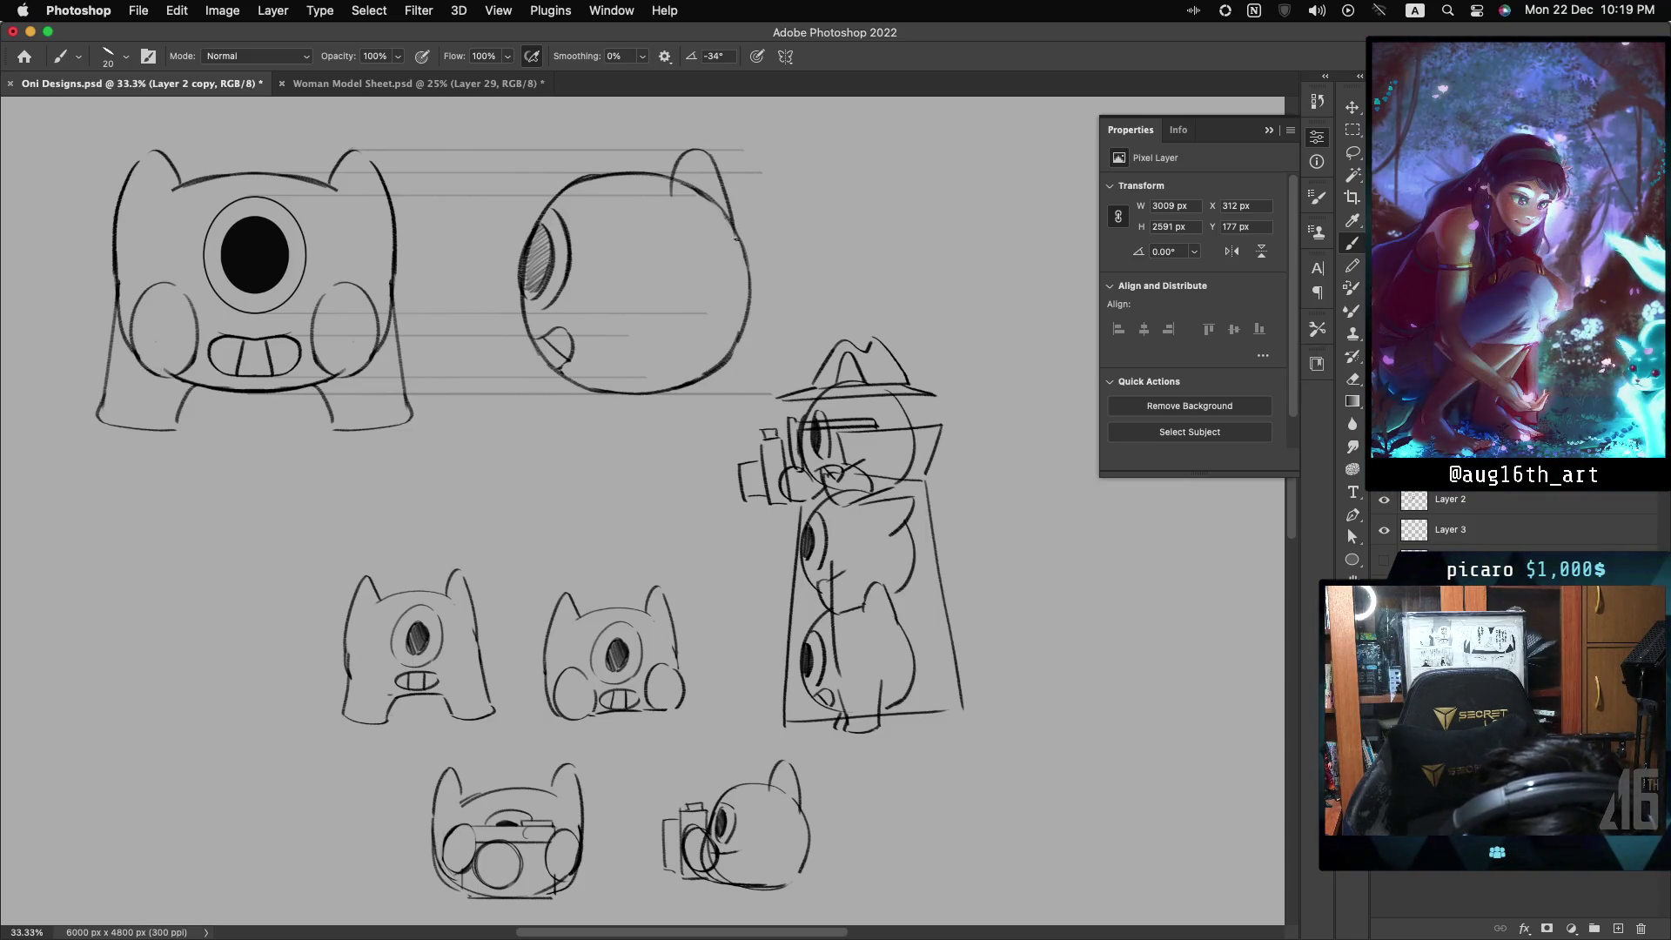
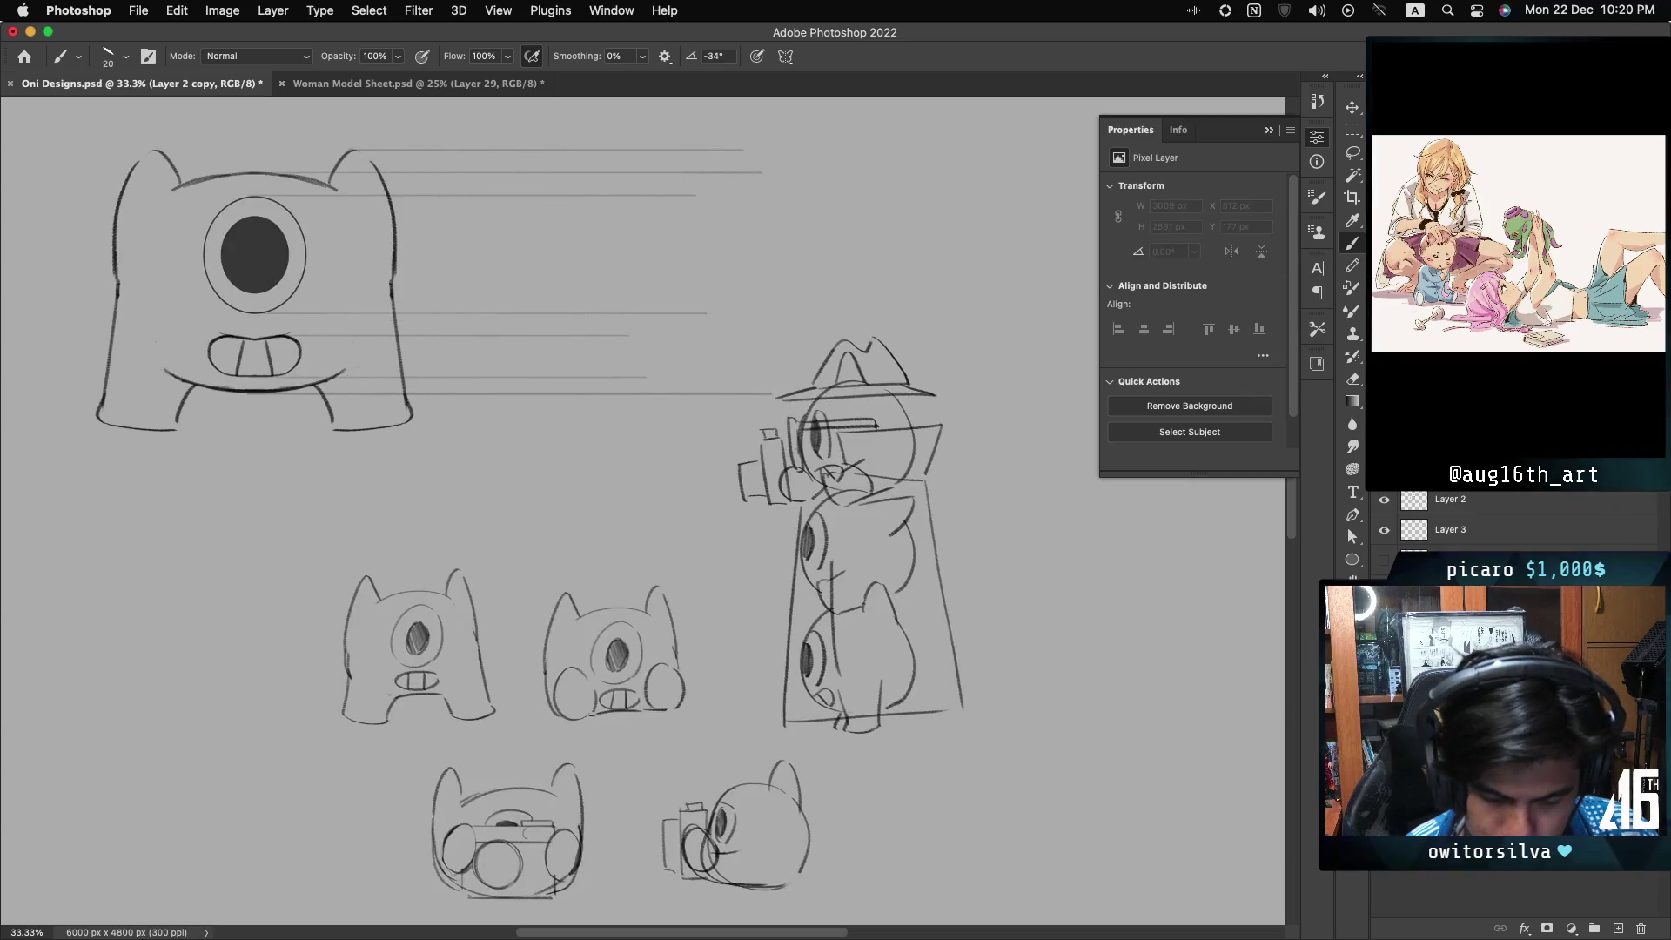
# - Zoom out to the whole sheet and select both Layer 2 and Layer 2 copy
pyautogui.hotkey('ctrl', ',')
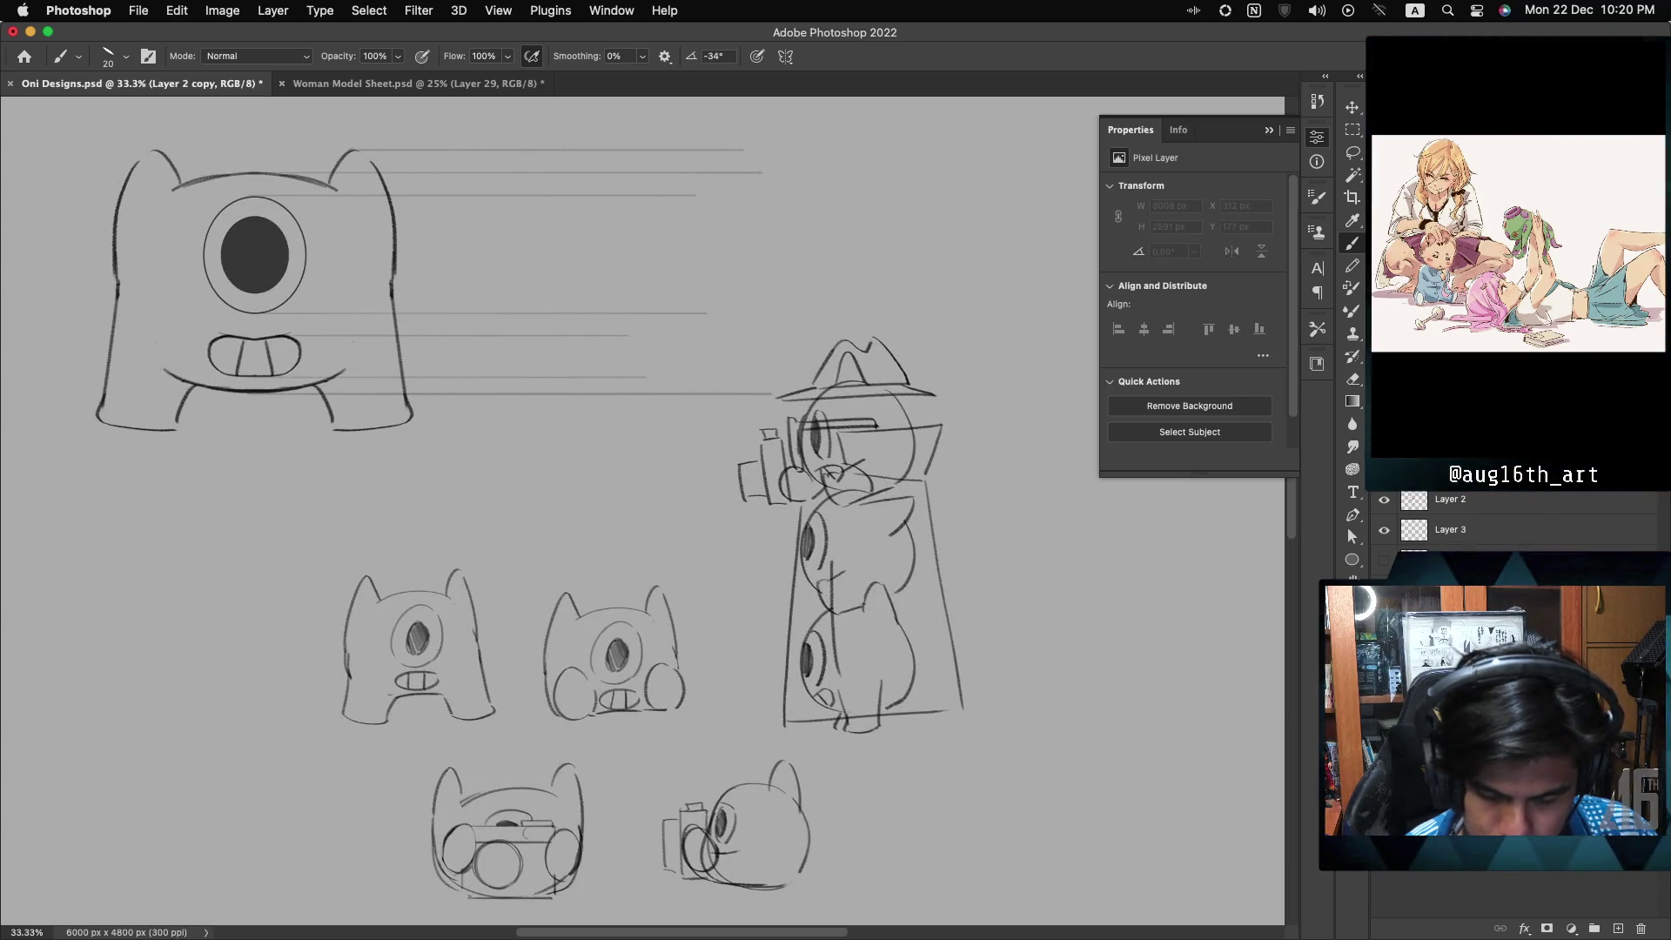
pyautogui.hotkey('ctrl', ',')
pyautogui.hotkey('ctrl', ',')
pyautogui.hotkey('ctrl', ',')
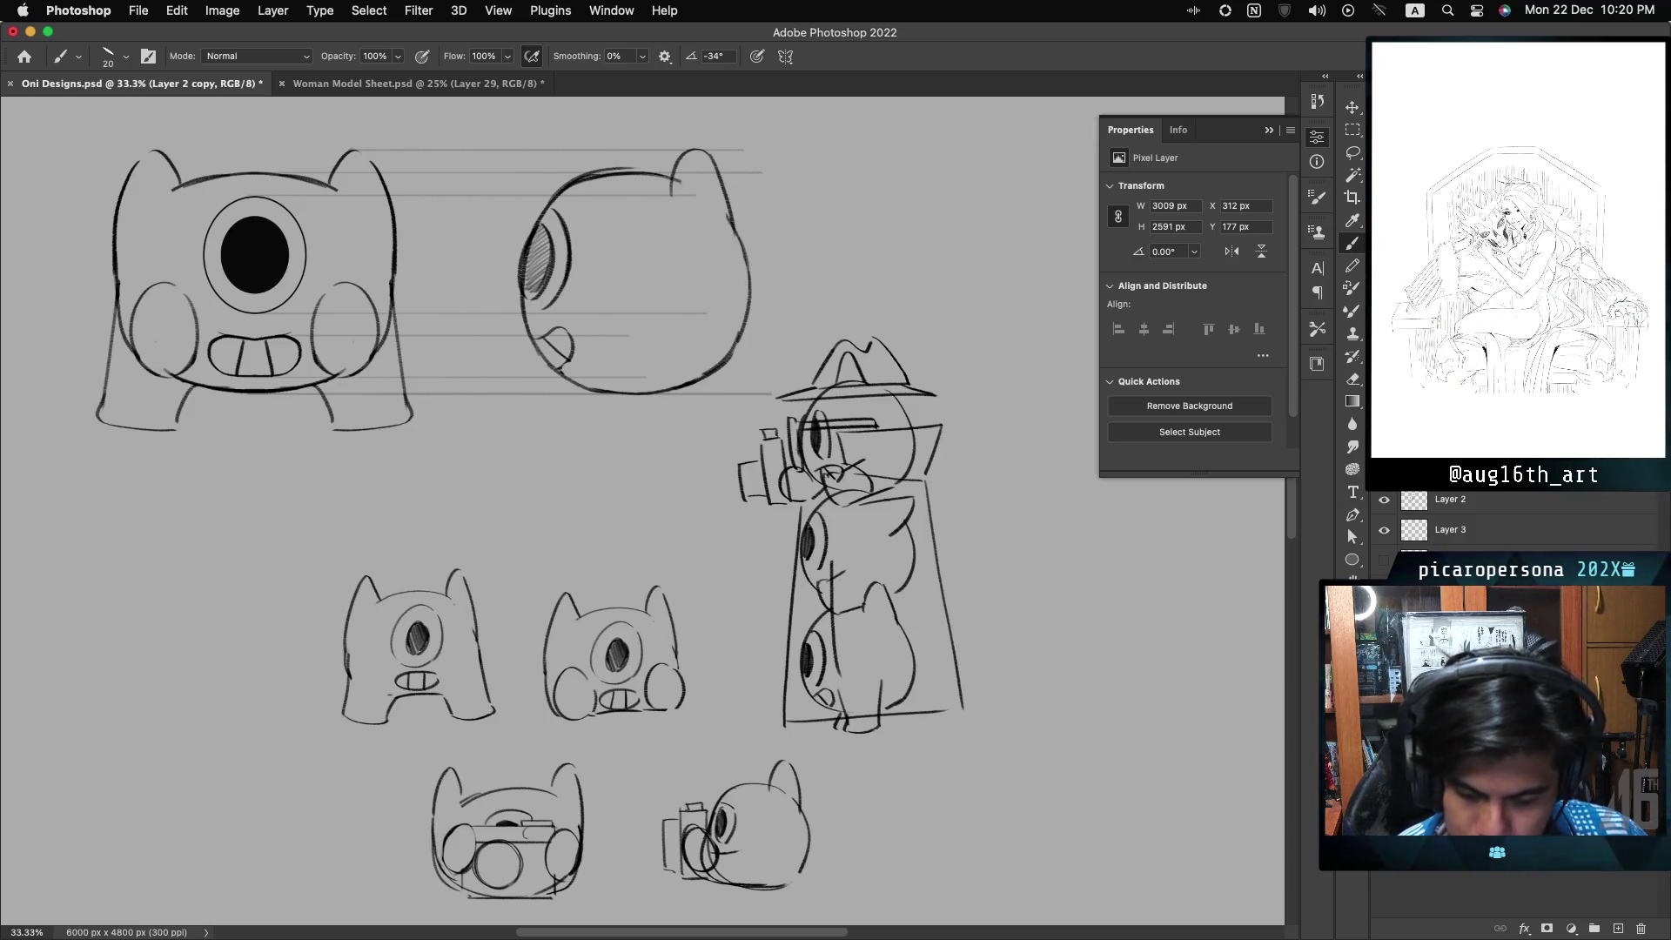
pyautogui.hotkey('ctrl', '-')
pyautogui.click(1489, 510)
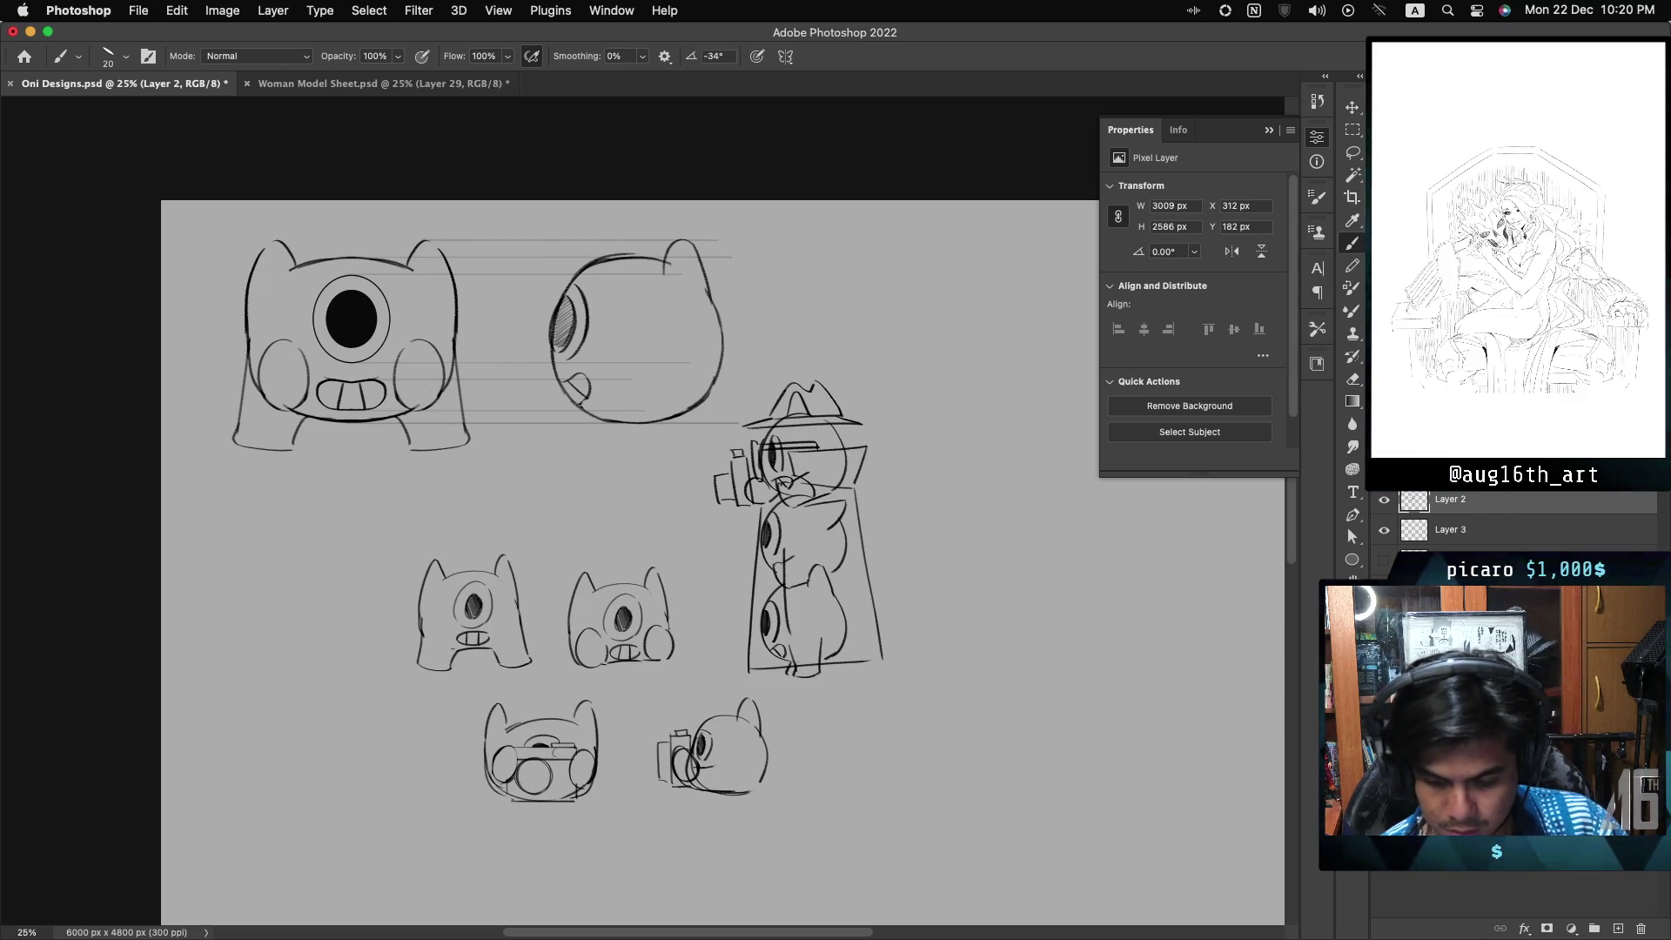
pyautogui.keyDown('shift'); pyautogui.click(1489, 479); pyautogui.keyUp('shift')
# - Test-move the sketch layers with the Move tool, then undo and restore them
pyautogui.press('v')
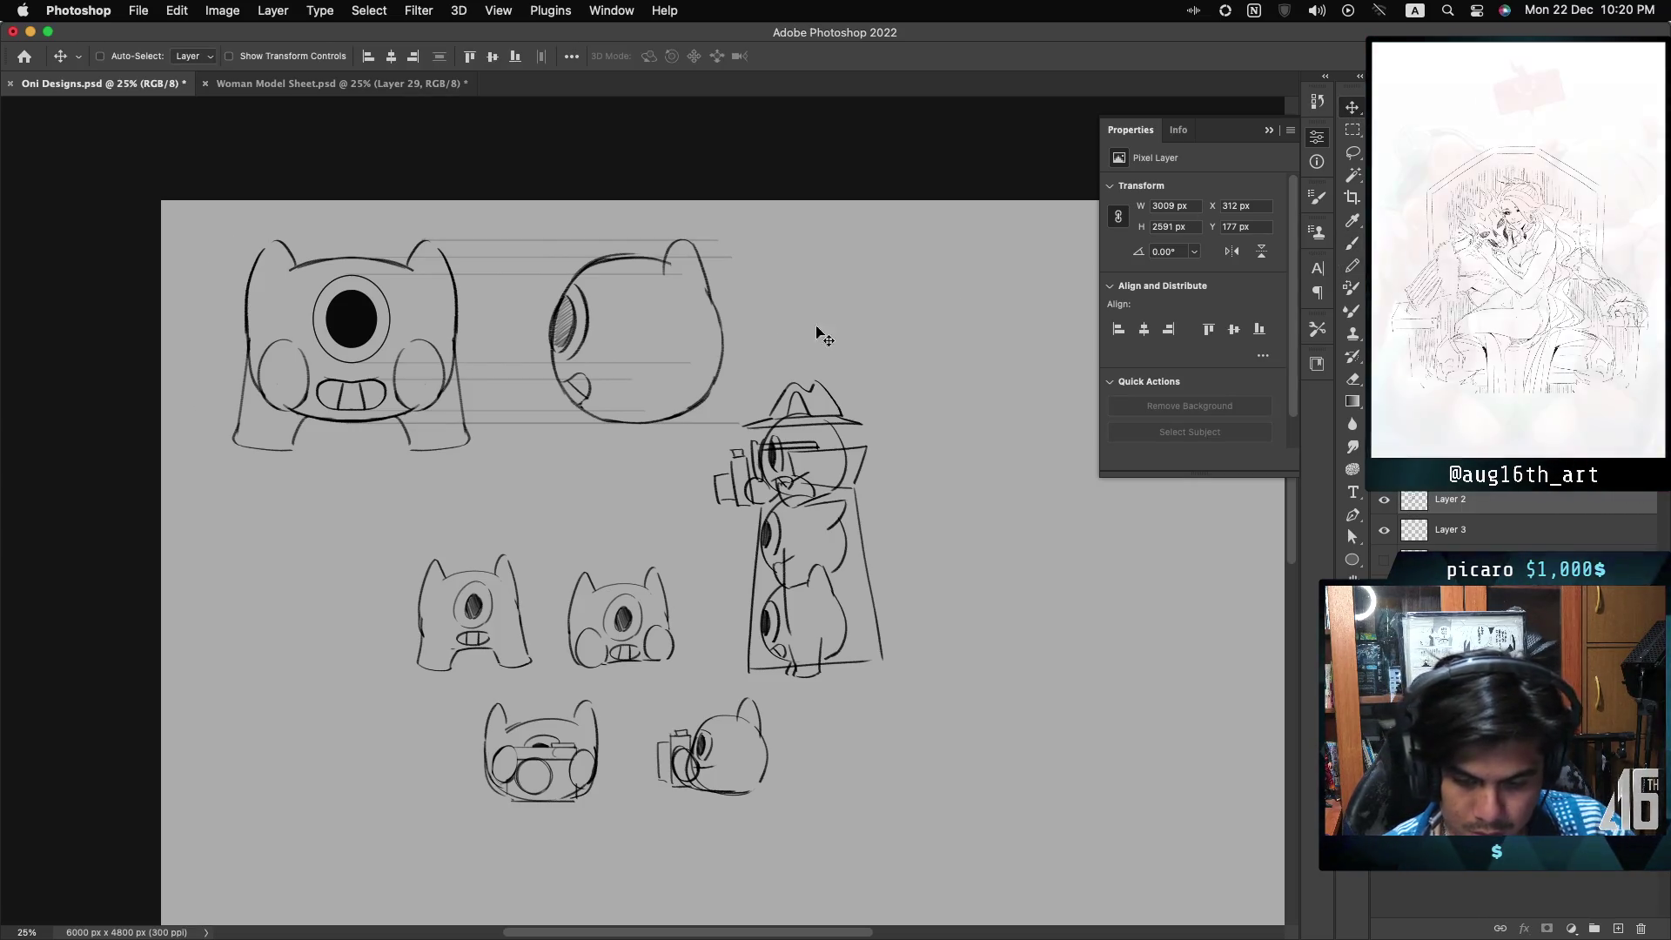
pyautogui.moveTo(683, 378); pyautogui.dragTo(703, 381)
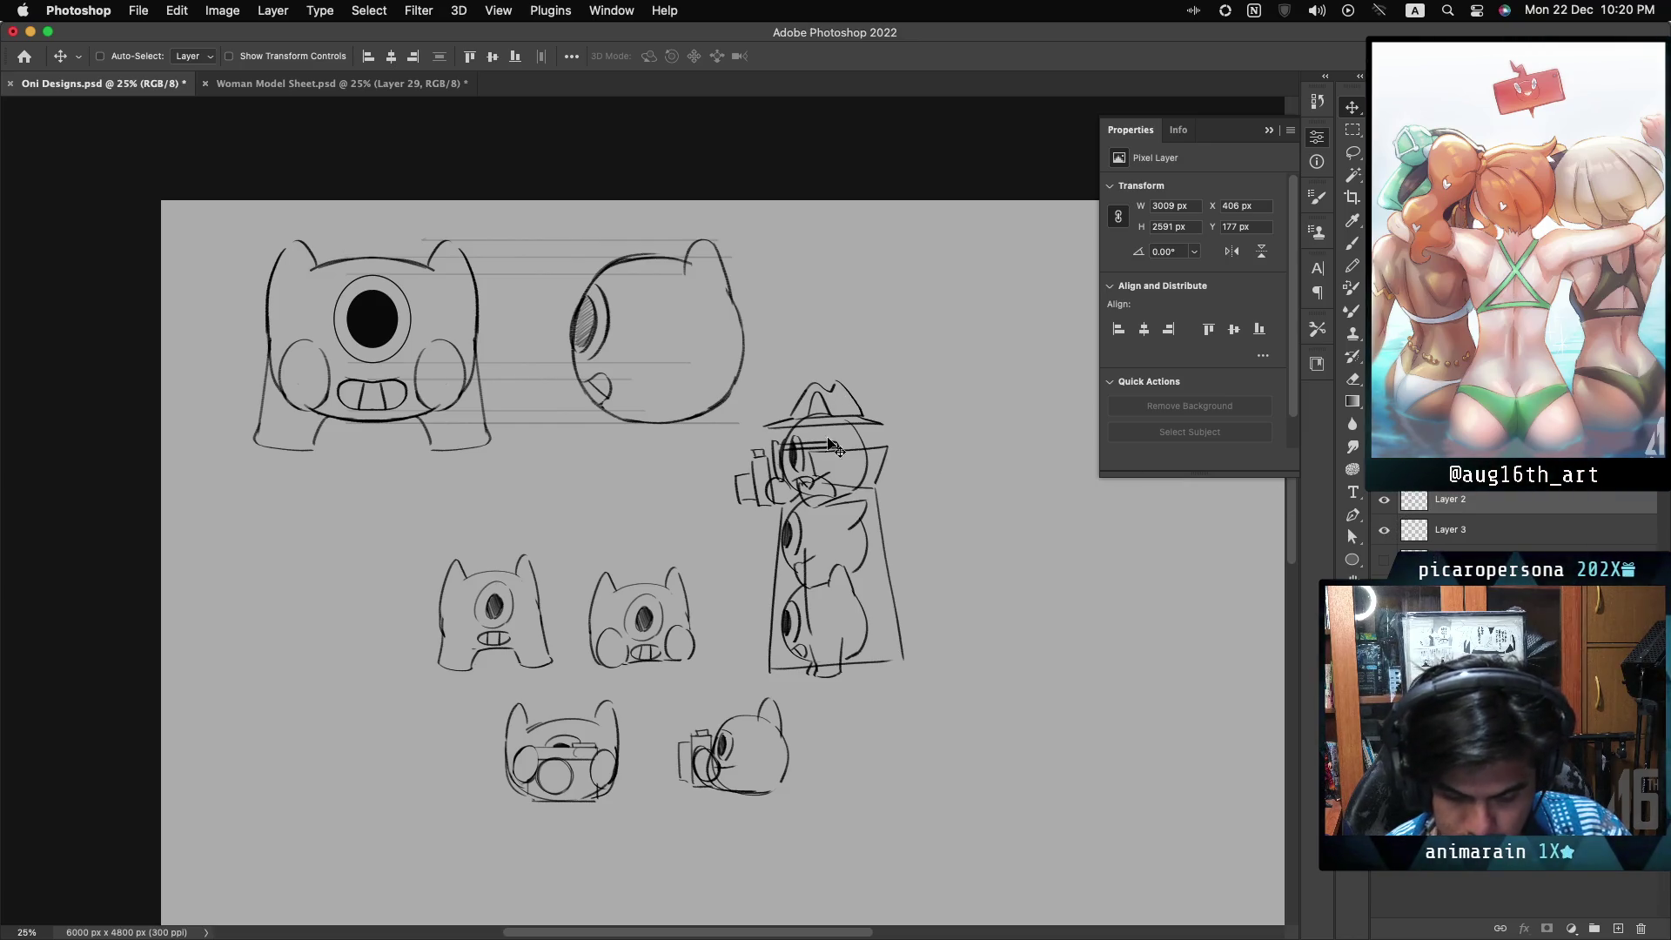
pyautogui.moveTo(596, 342); pyautogui.dragTo(661, 443)
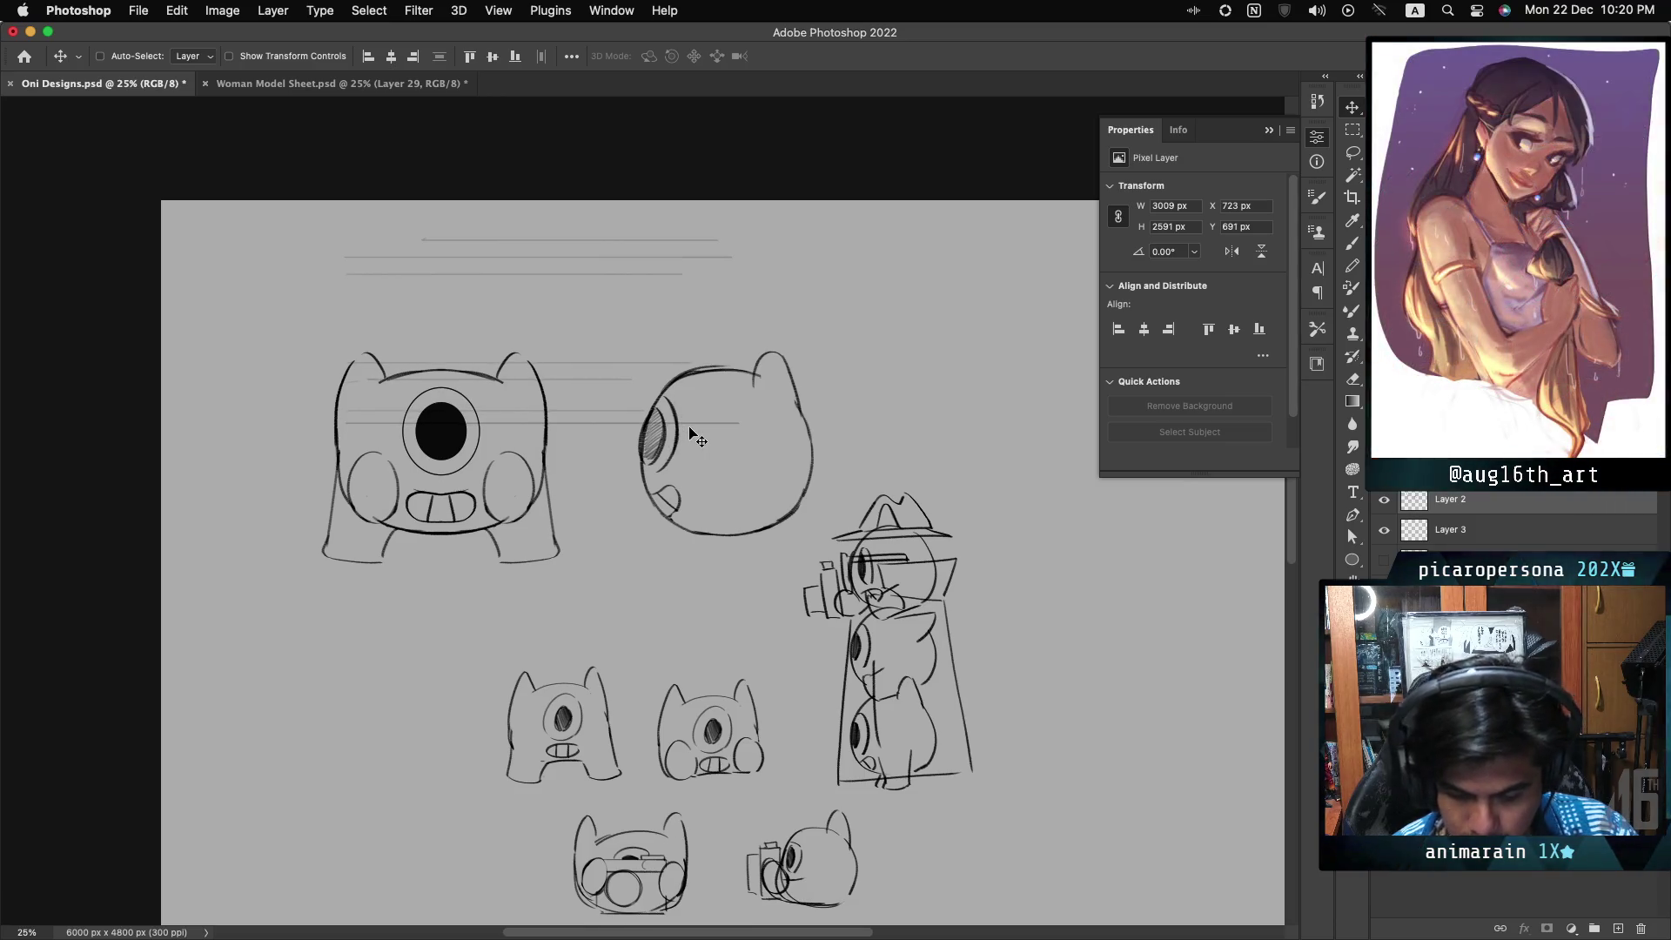
pyautogui.press('super+z')
pyautogui.press('super+z')
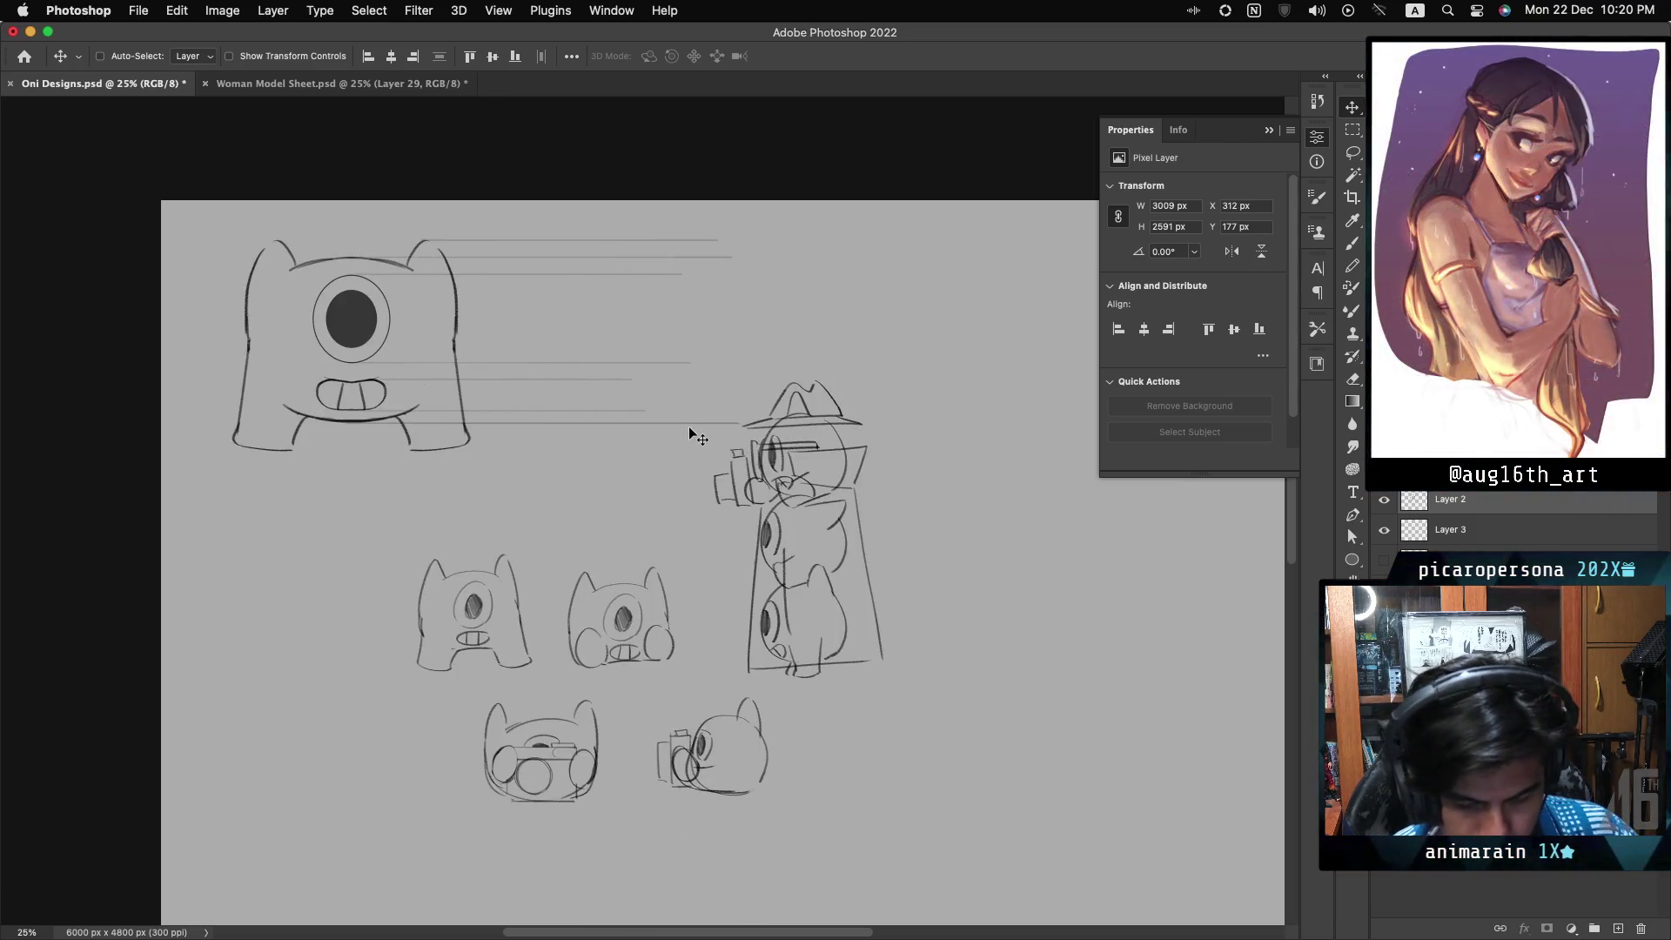
pyautogui.press('super+shift+z')
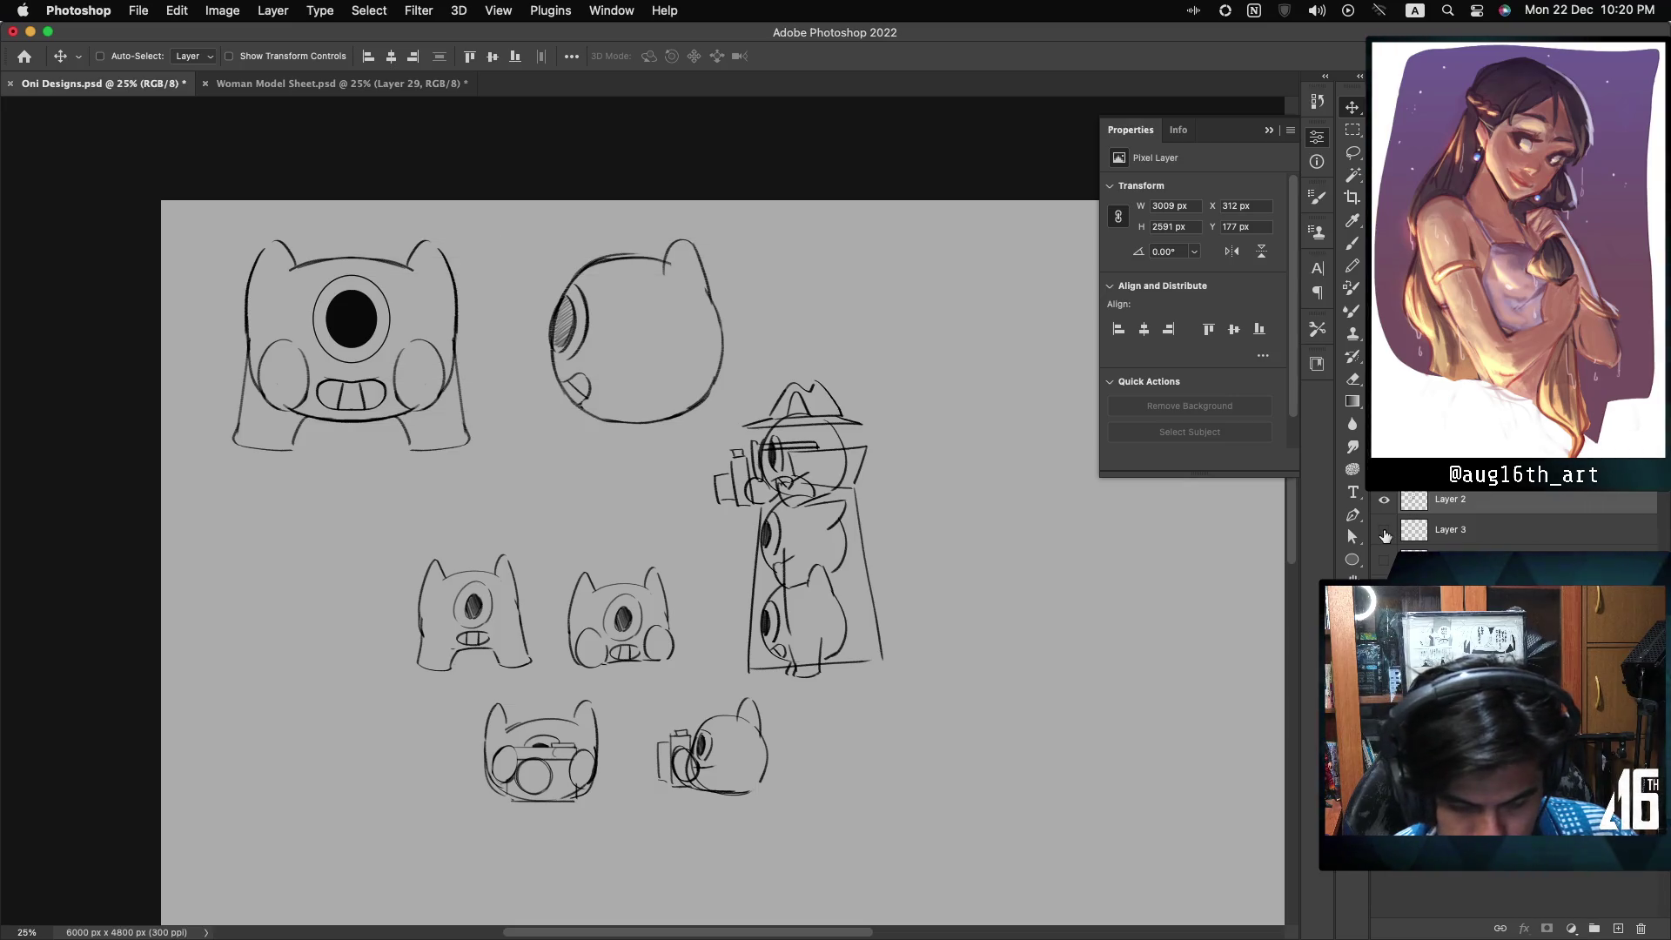
pyautogui.click(1386, 501)
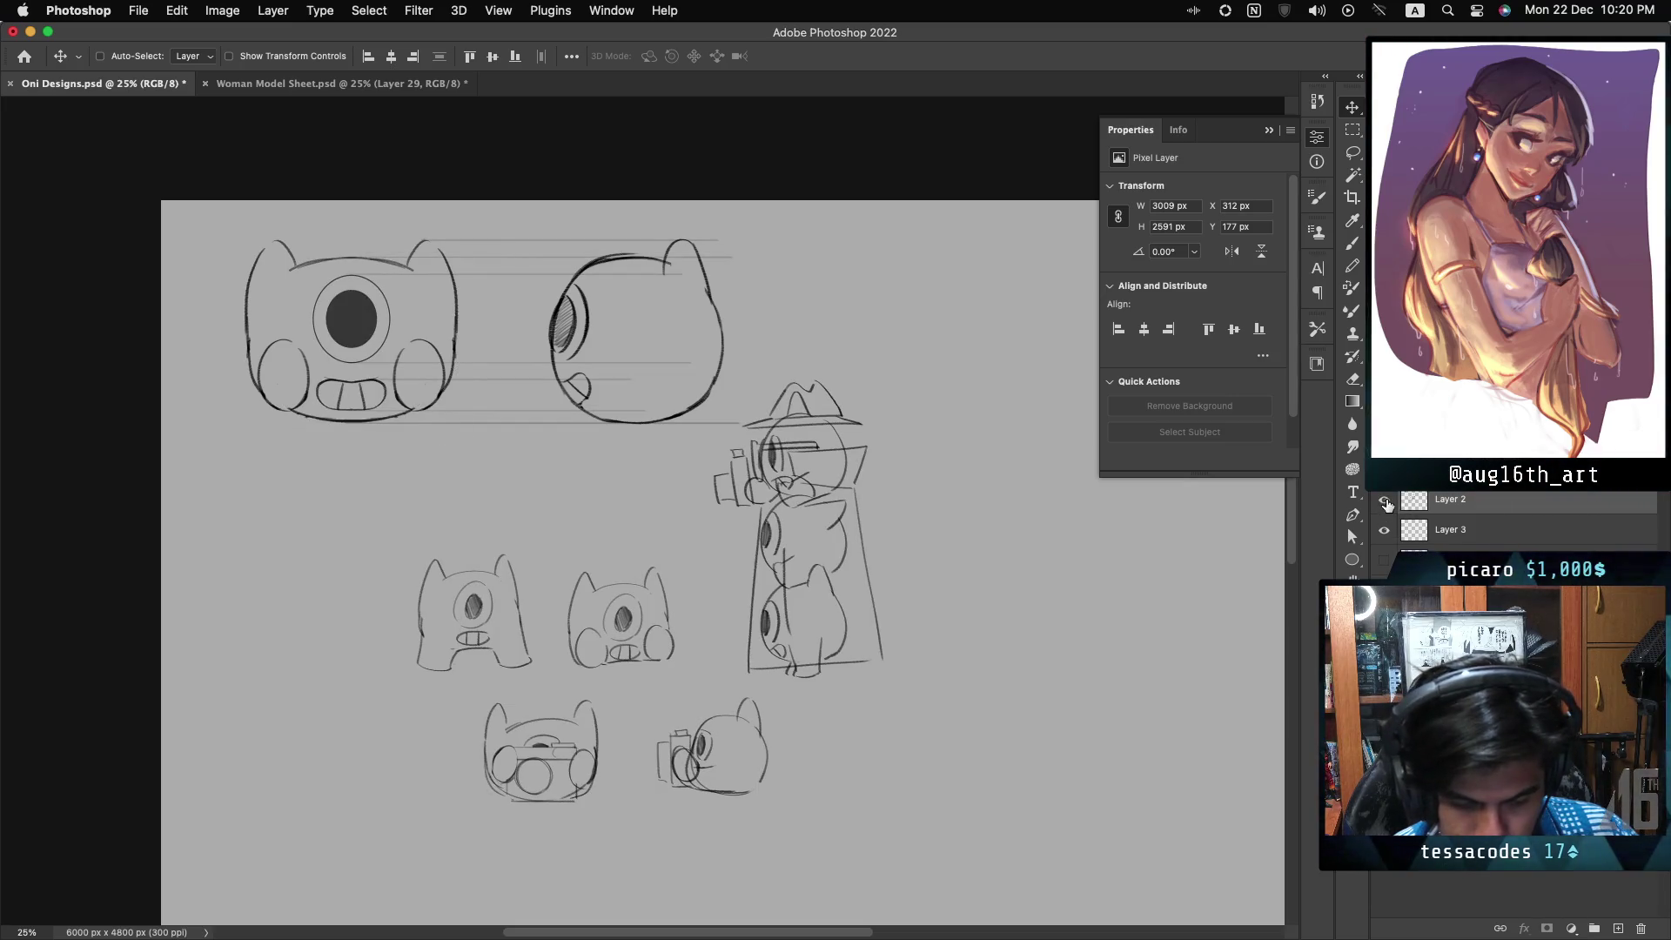
pyautogui.click(1385, 500)
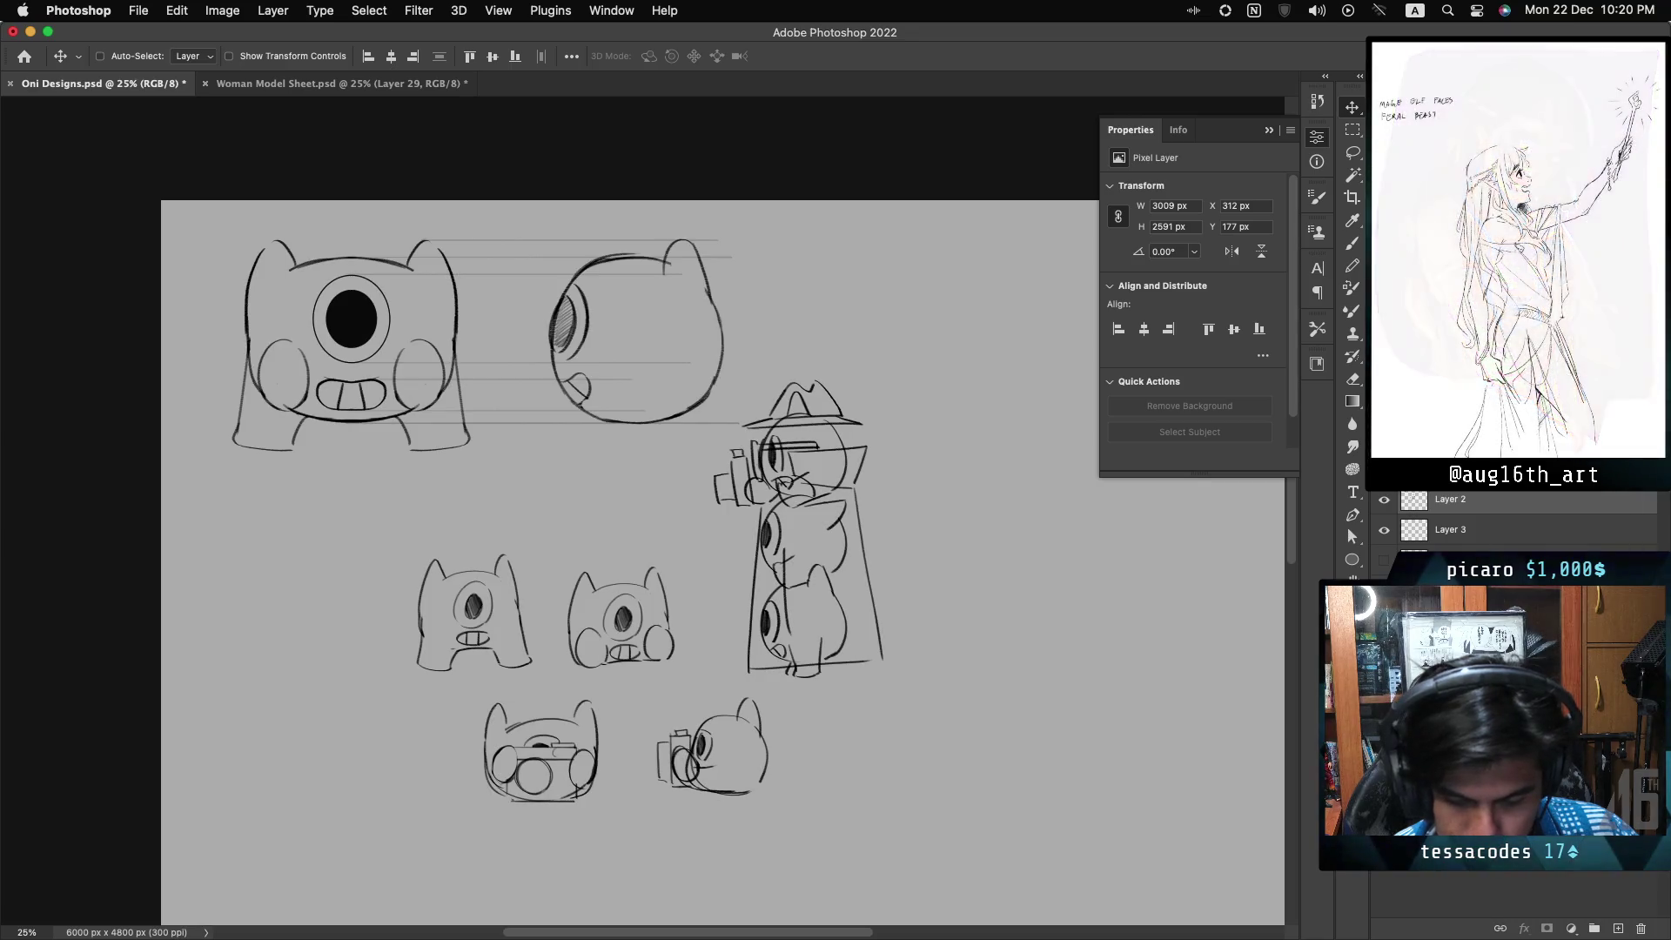
# - Slide Layer 2 copy about 1103 px right and toggle it to compare
pyautogui.click(1462, 468)
pyautogui.moveTo(669, 375); pyautogui.dragTo(957, 364)
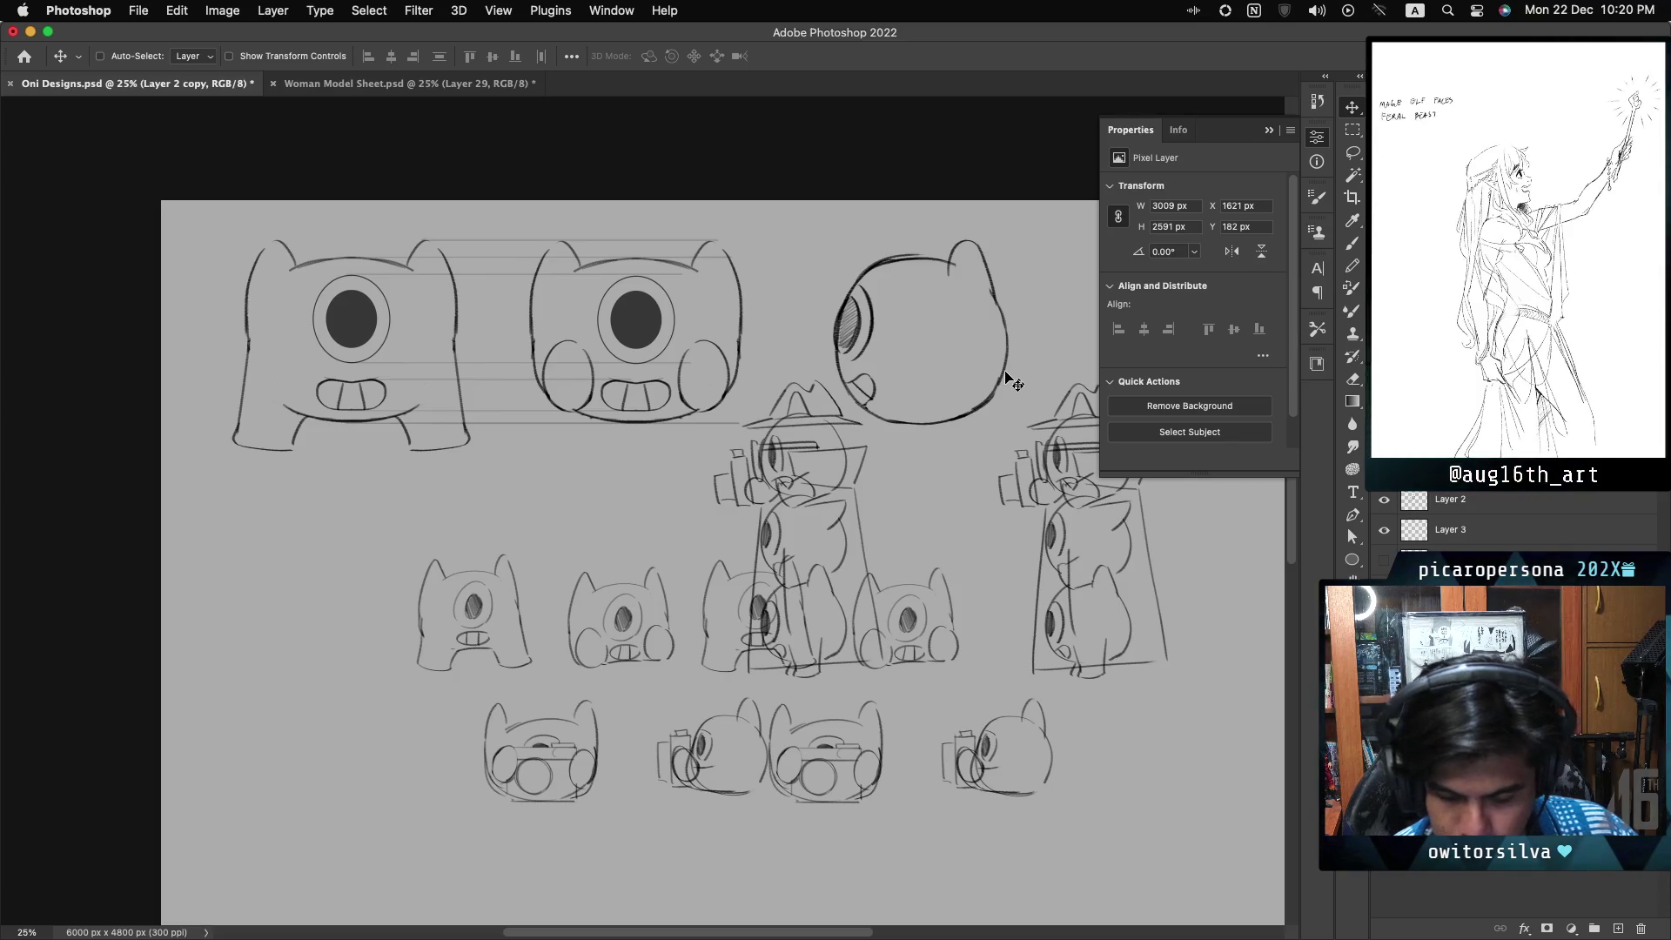
pyautogui.press('super+comma')
pyautogui.press('super+comma')
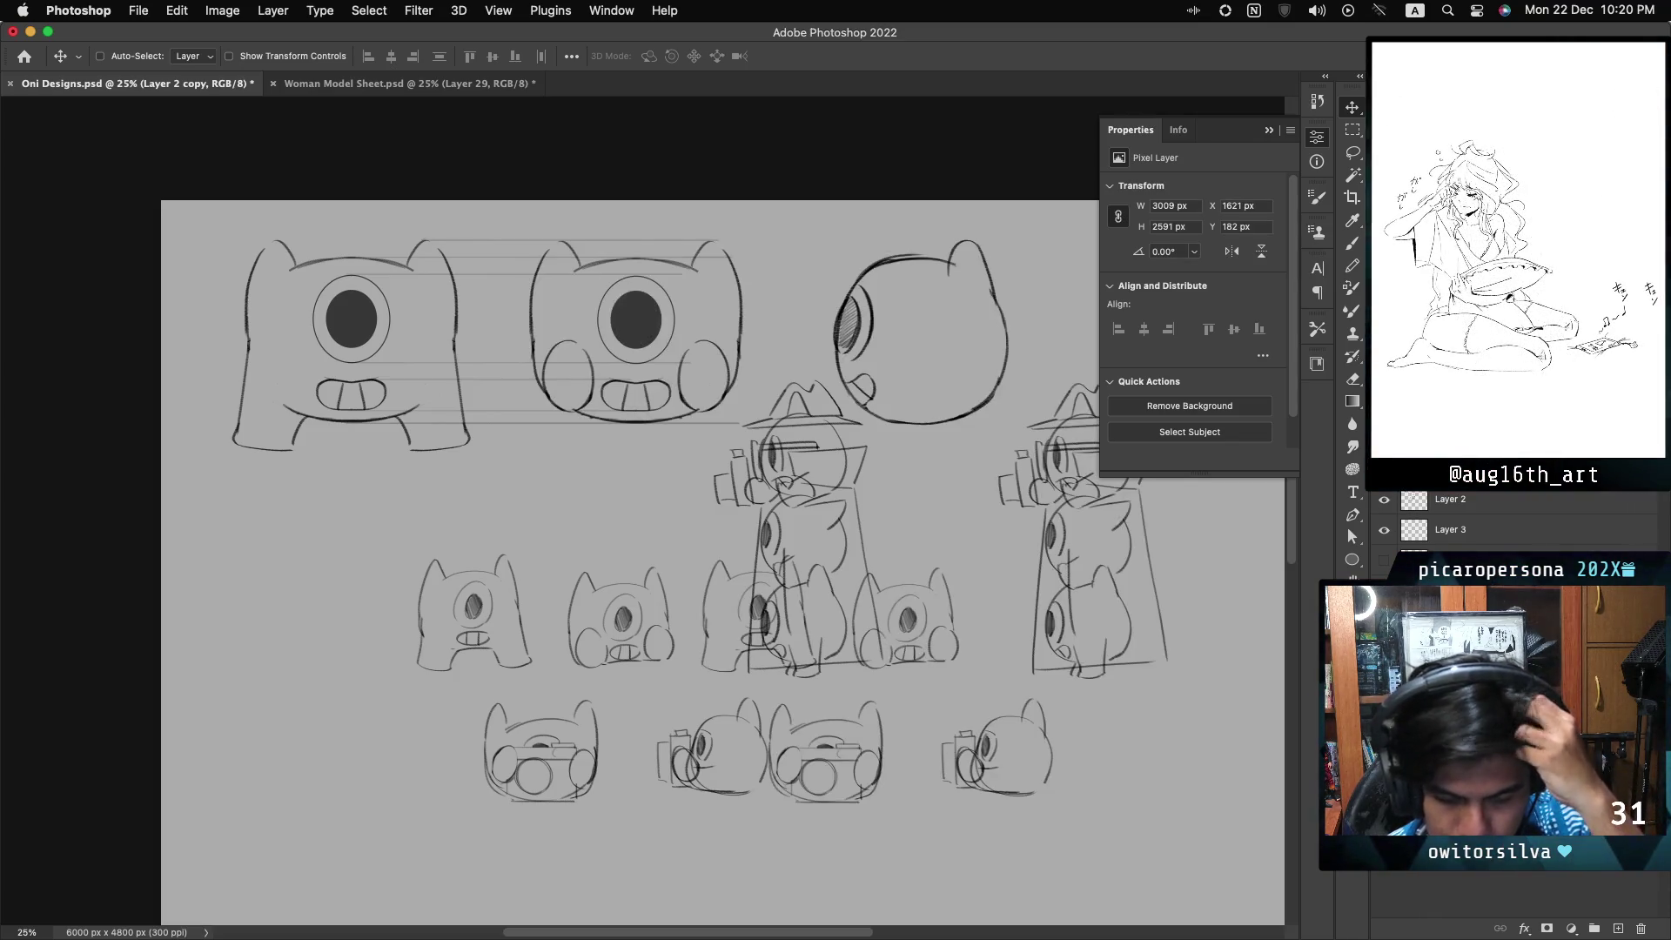
pyautogui.press('super+comma')
pyautogui.press('super+comma')
pyautogui.press('super+comma')
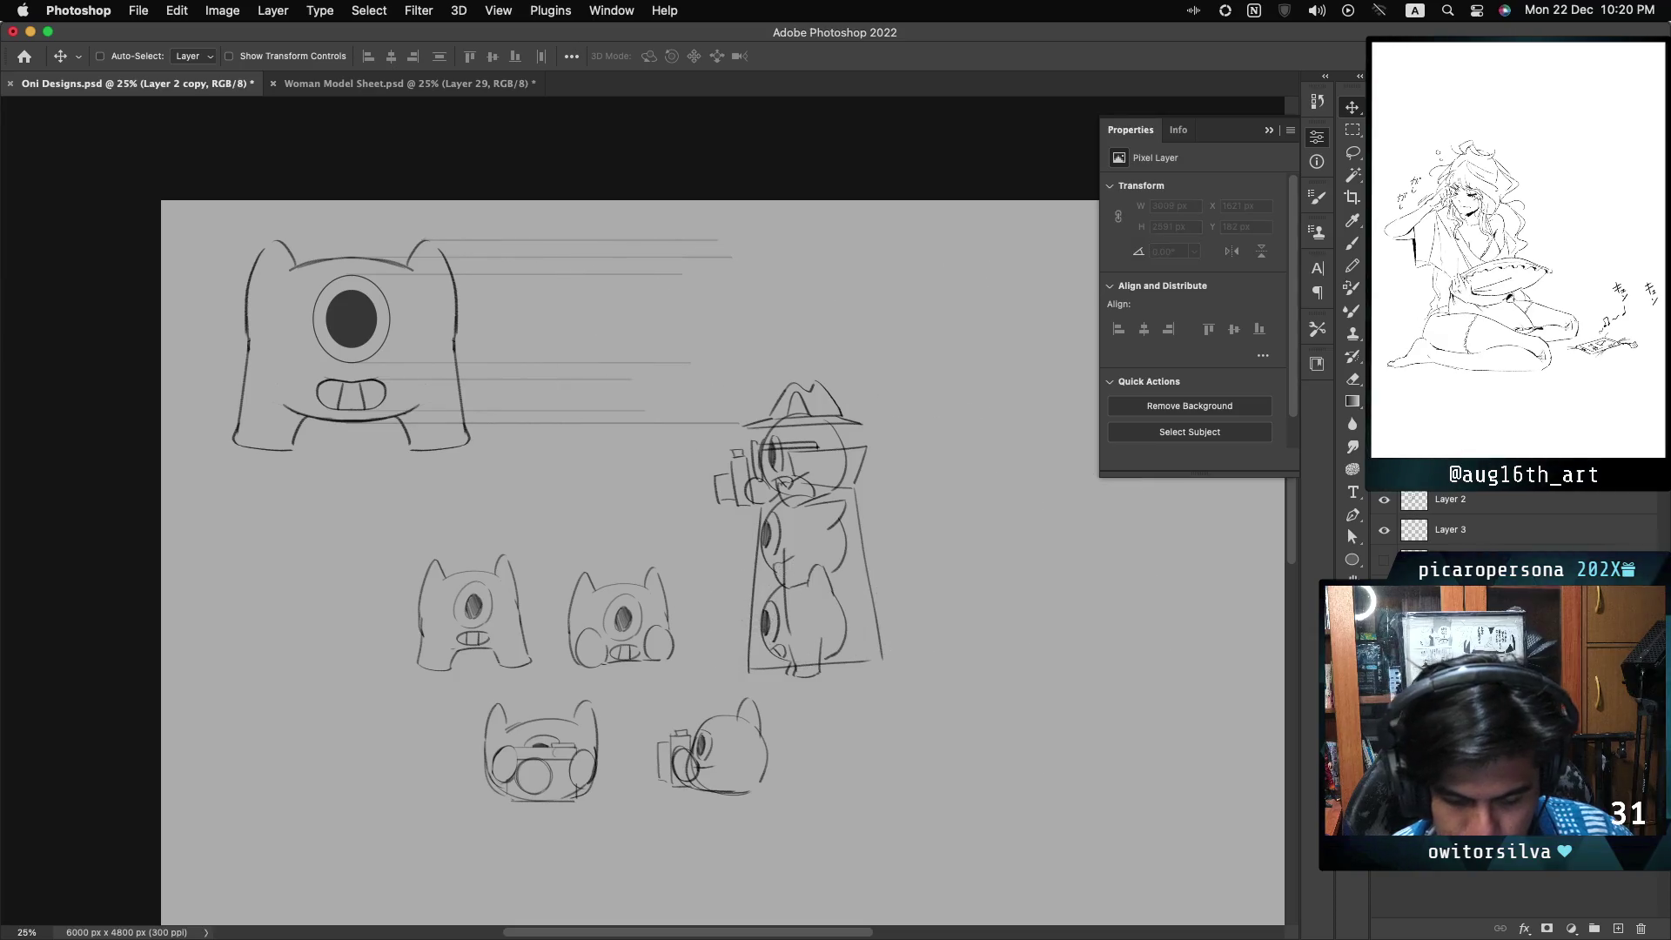
pyautogui.press('super+comma')
pyautogui.press('super+comma')
# - Lasso and delete the unwanted extra copied sketches on the right
pyautogui.press('l')
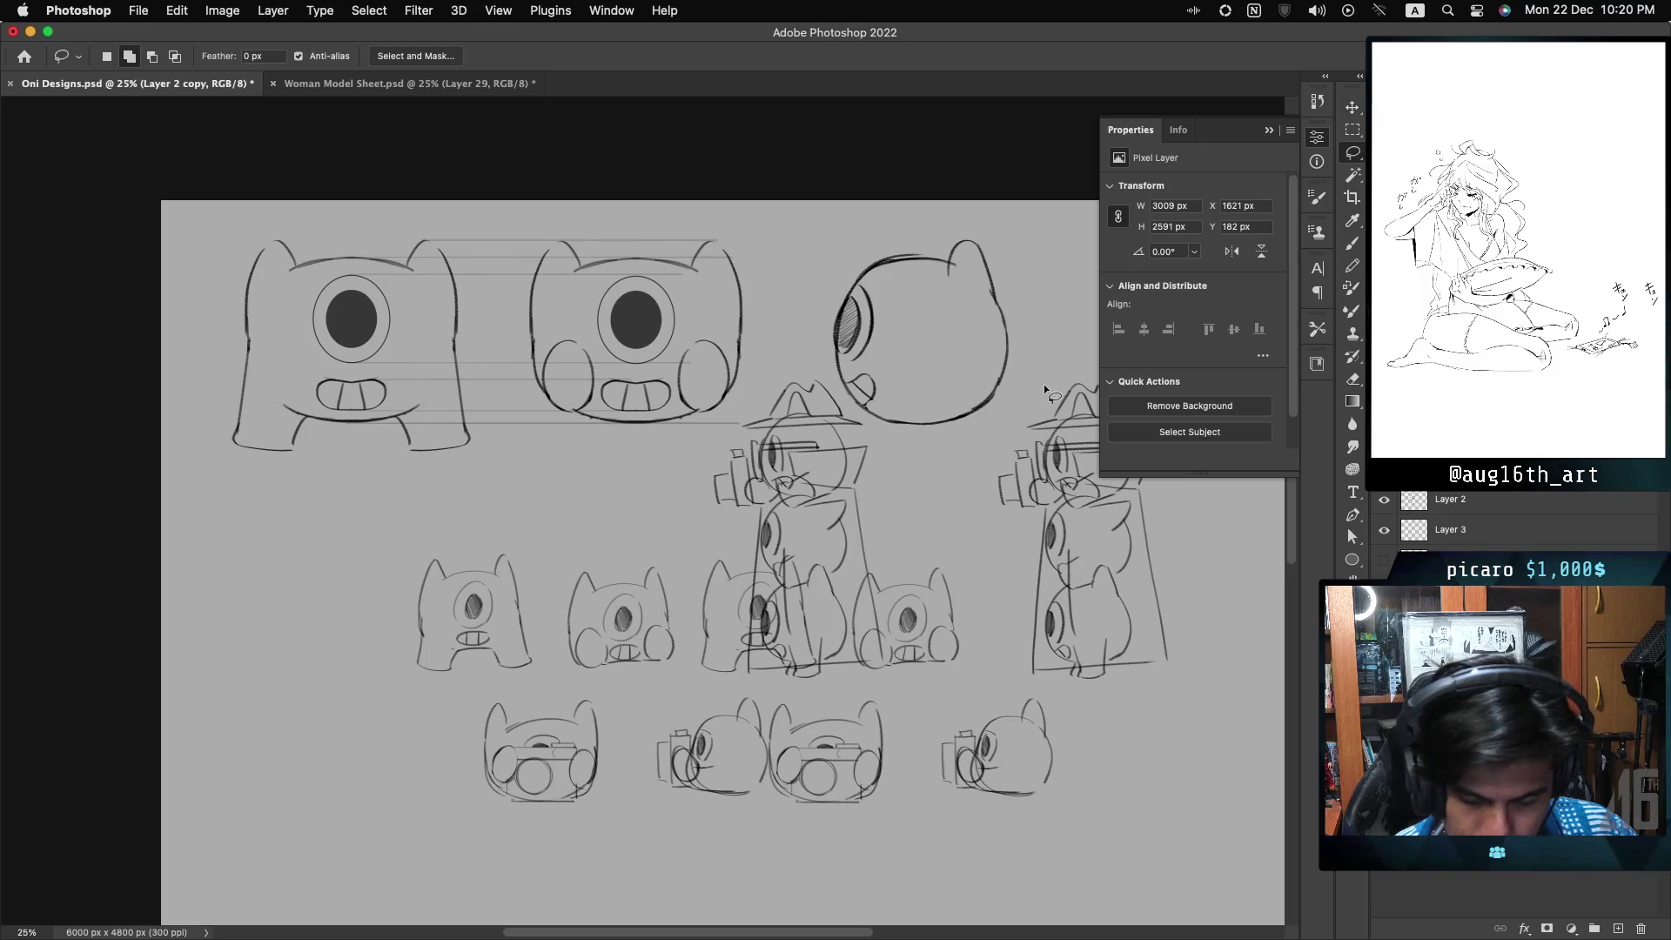
pyautogui.moveTo(1058, 350)
pyautogui.mouseDown()
pyautogui.moveTo(992, 439)
pyautogui.moveTo(842, 399)
pyautogui.mouseUp()
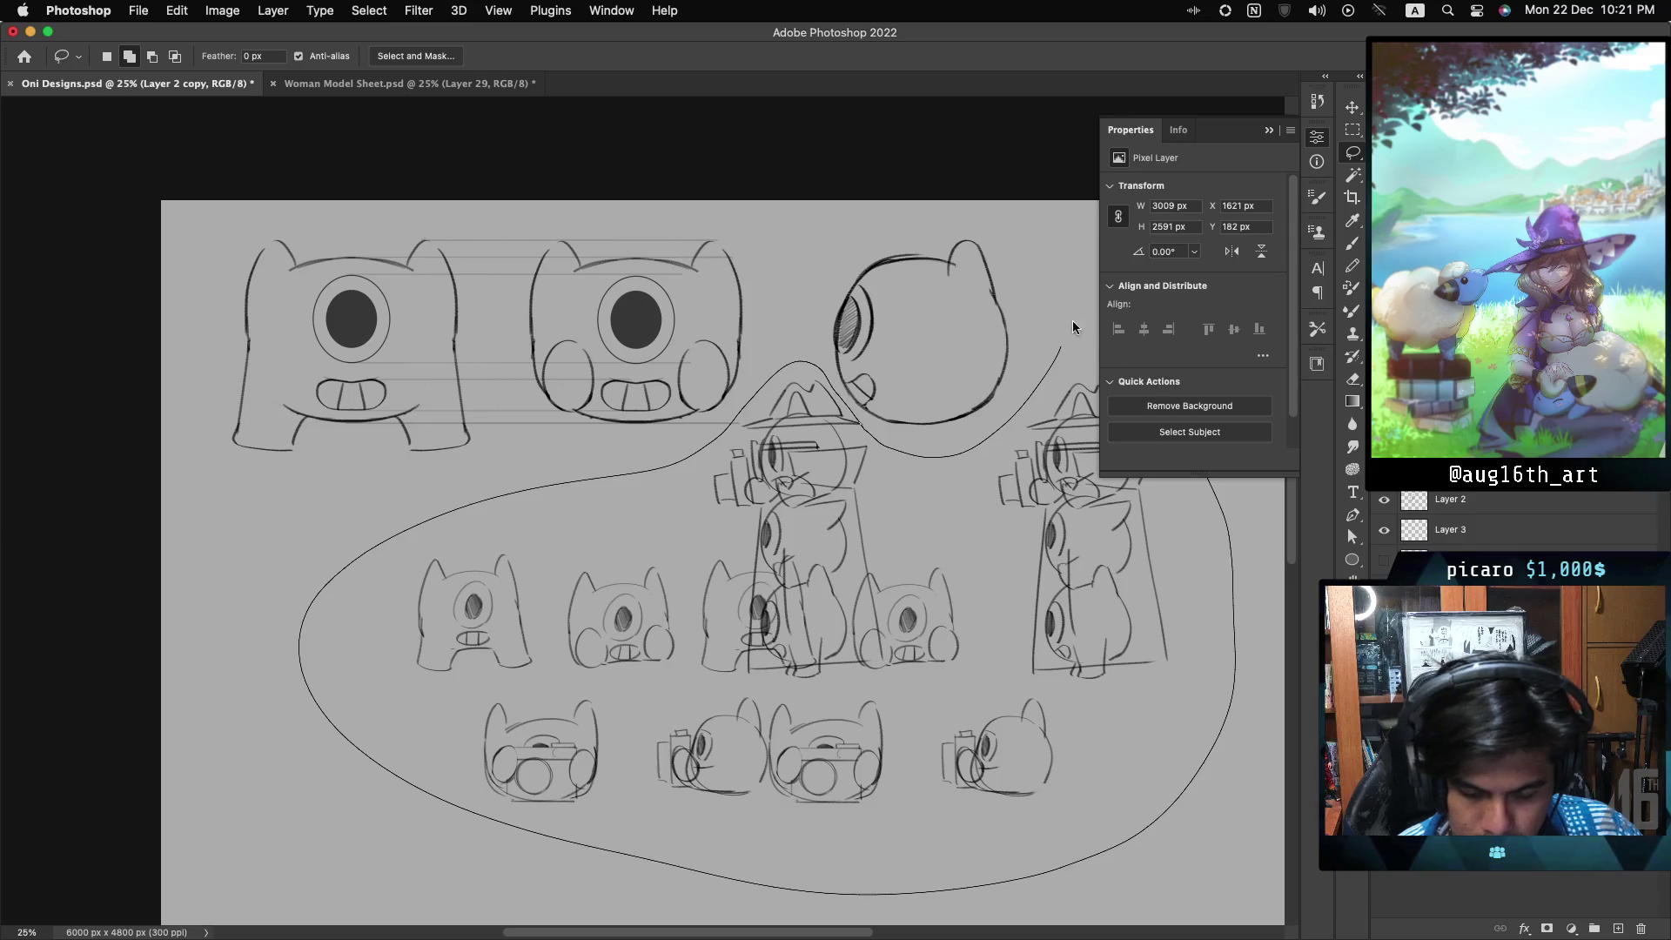
pyautogui.moveTo(1089, 330); pyautogui.dragTo(1088, 388)
pyautogui.press('Delete')
pyautogui.press('super+d')
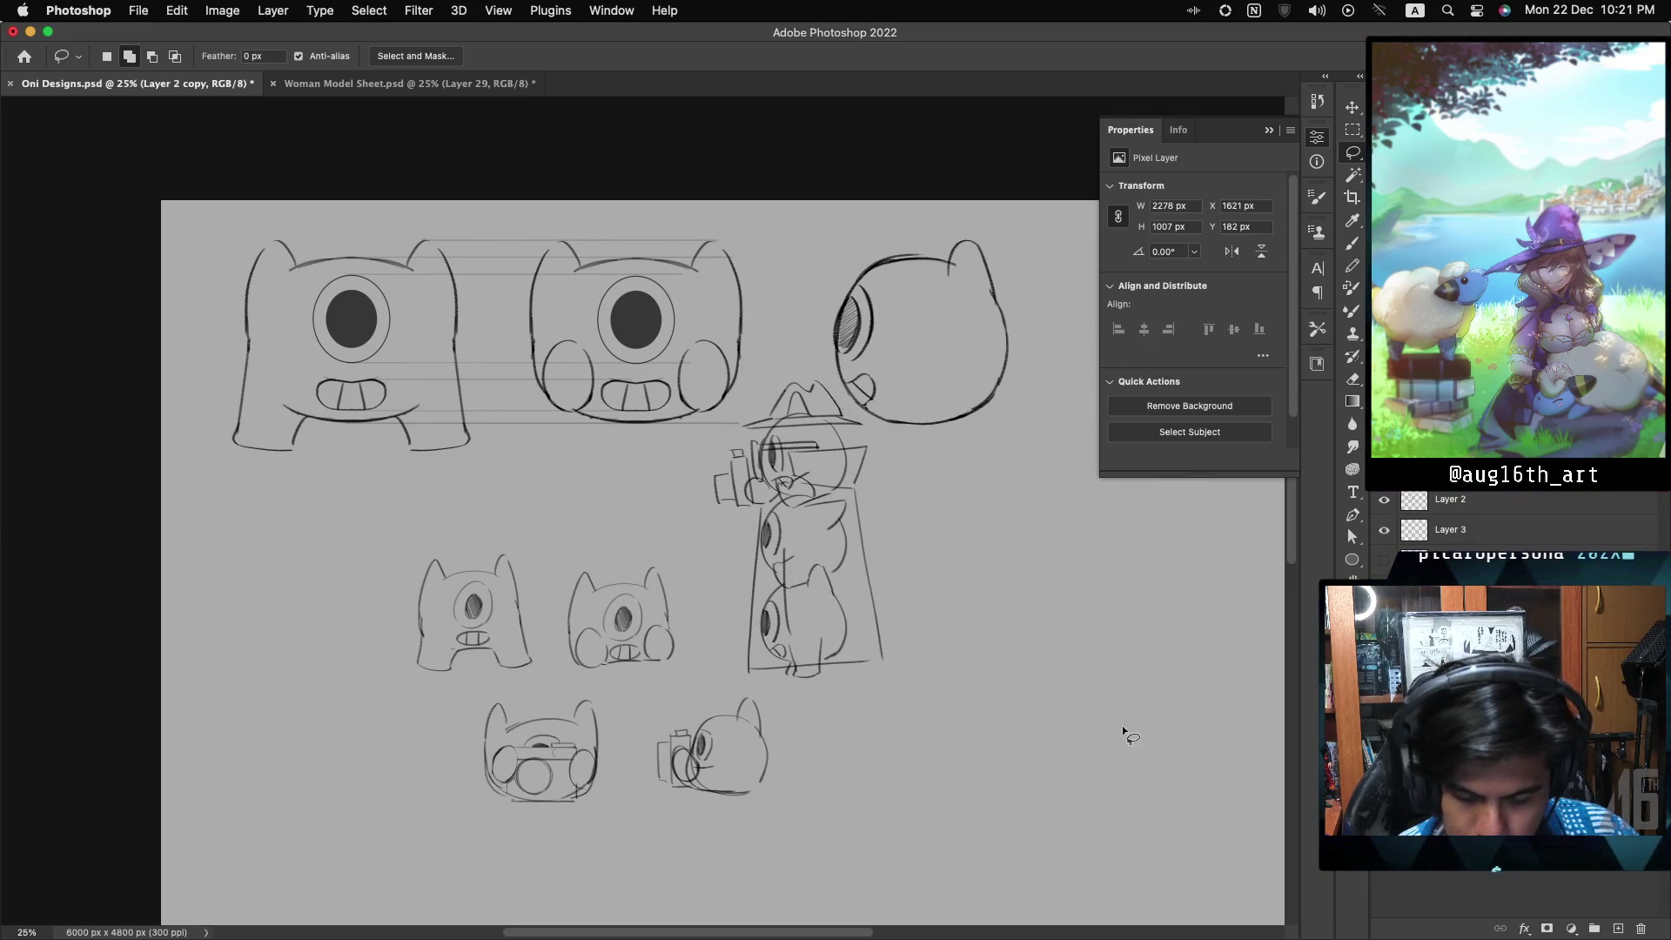
# - Show Layer 3, lasso the lower rough sketches and attempt a new layer from them
pyautogui.click(1385, 530)
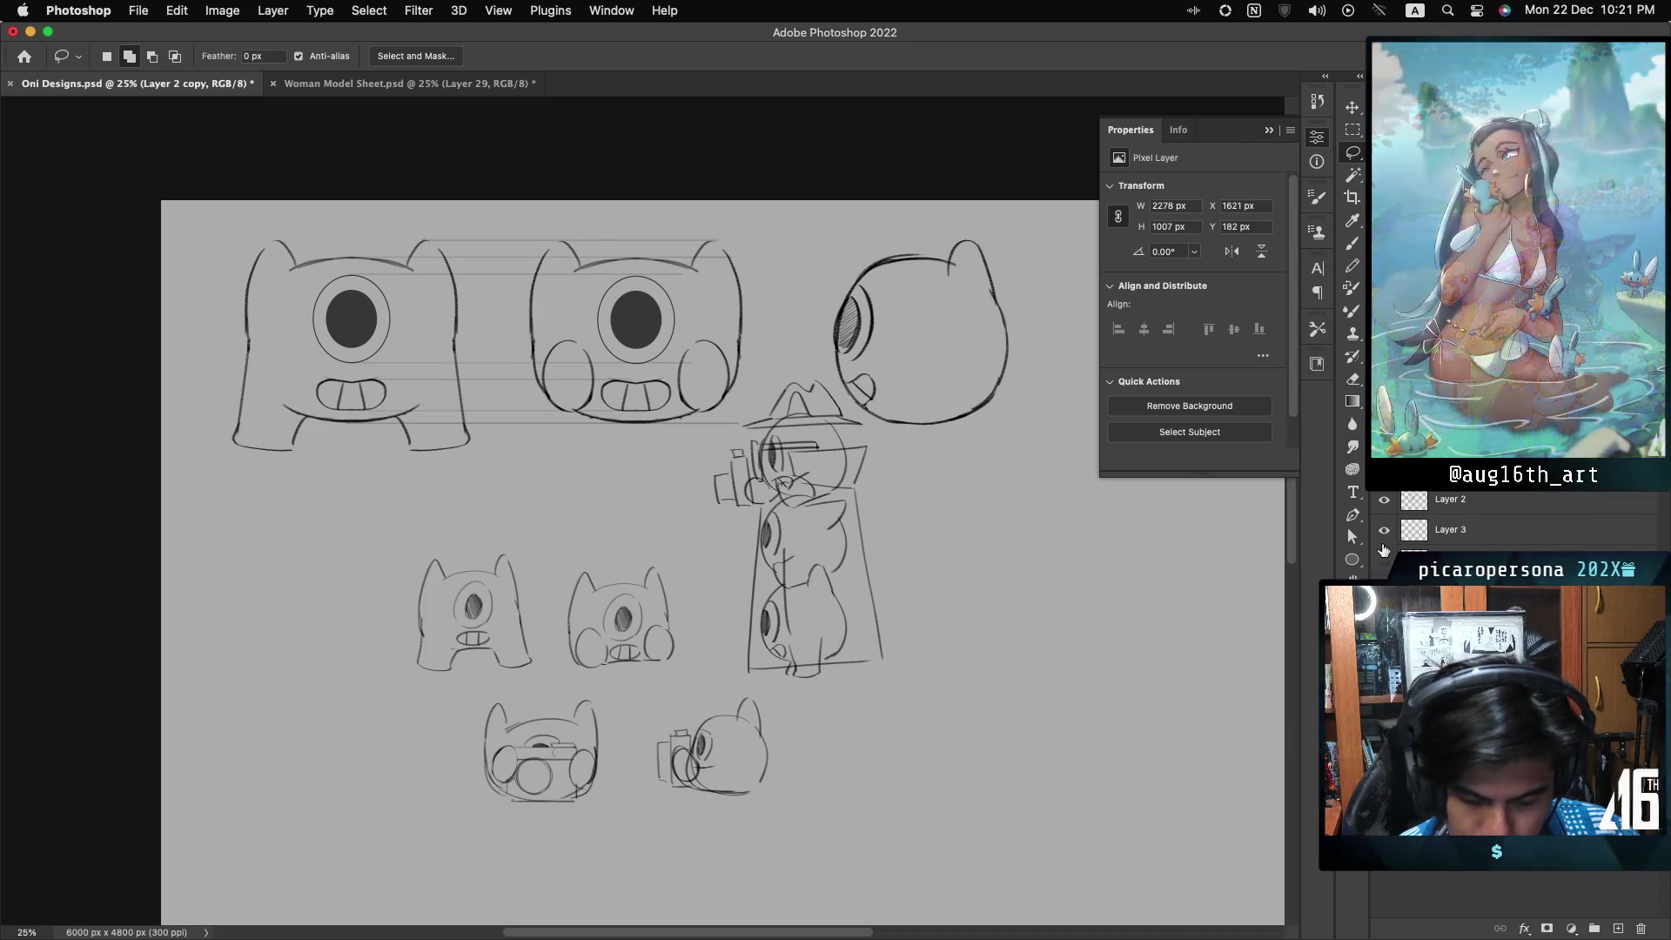
pyautogui.click(1386, 500)
pyautogui.click(1385, 501)
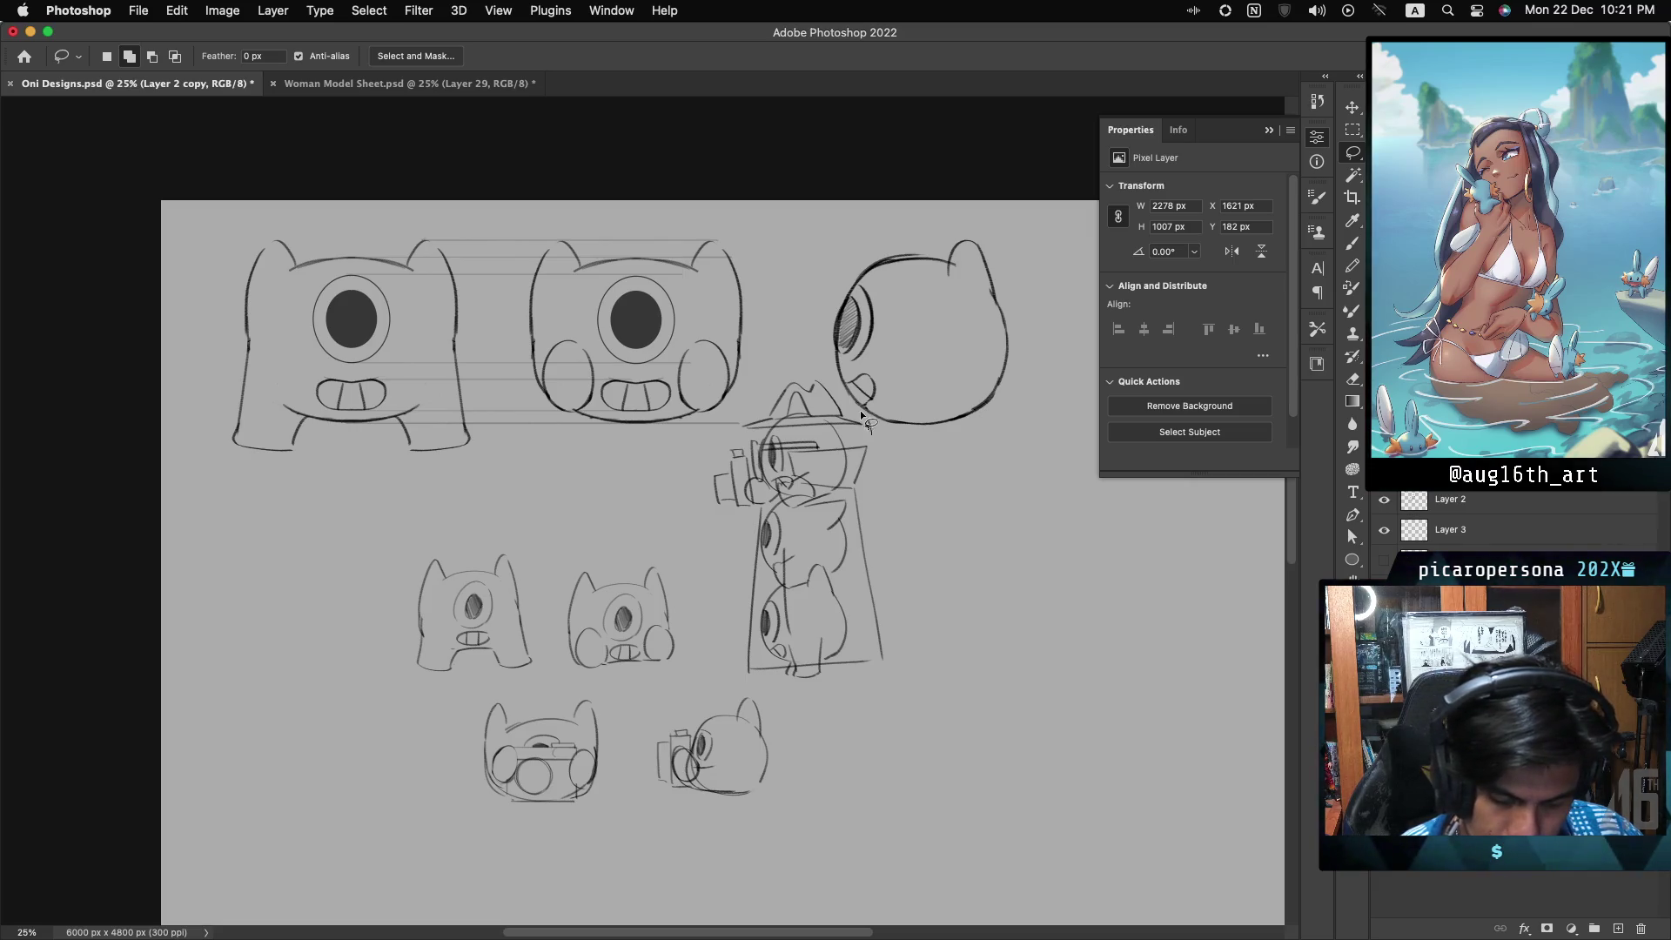
pyautogui.moveTo(801, 363)
pyautogui.mouseDown()
pyautogui.moveTo(703, 444)
pyautogui.moveTo(316, 658)
pyautogui.moveTo(977, 746)
pyautogui.moveTo(891, 420)
pyautogui.mouseUp()
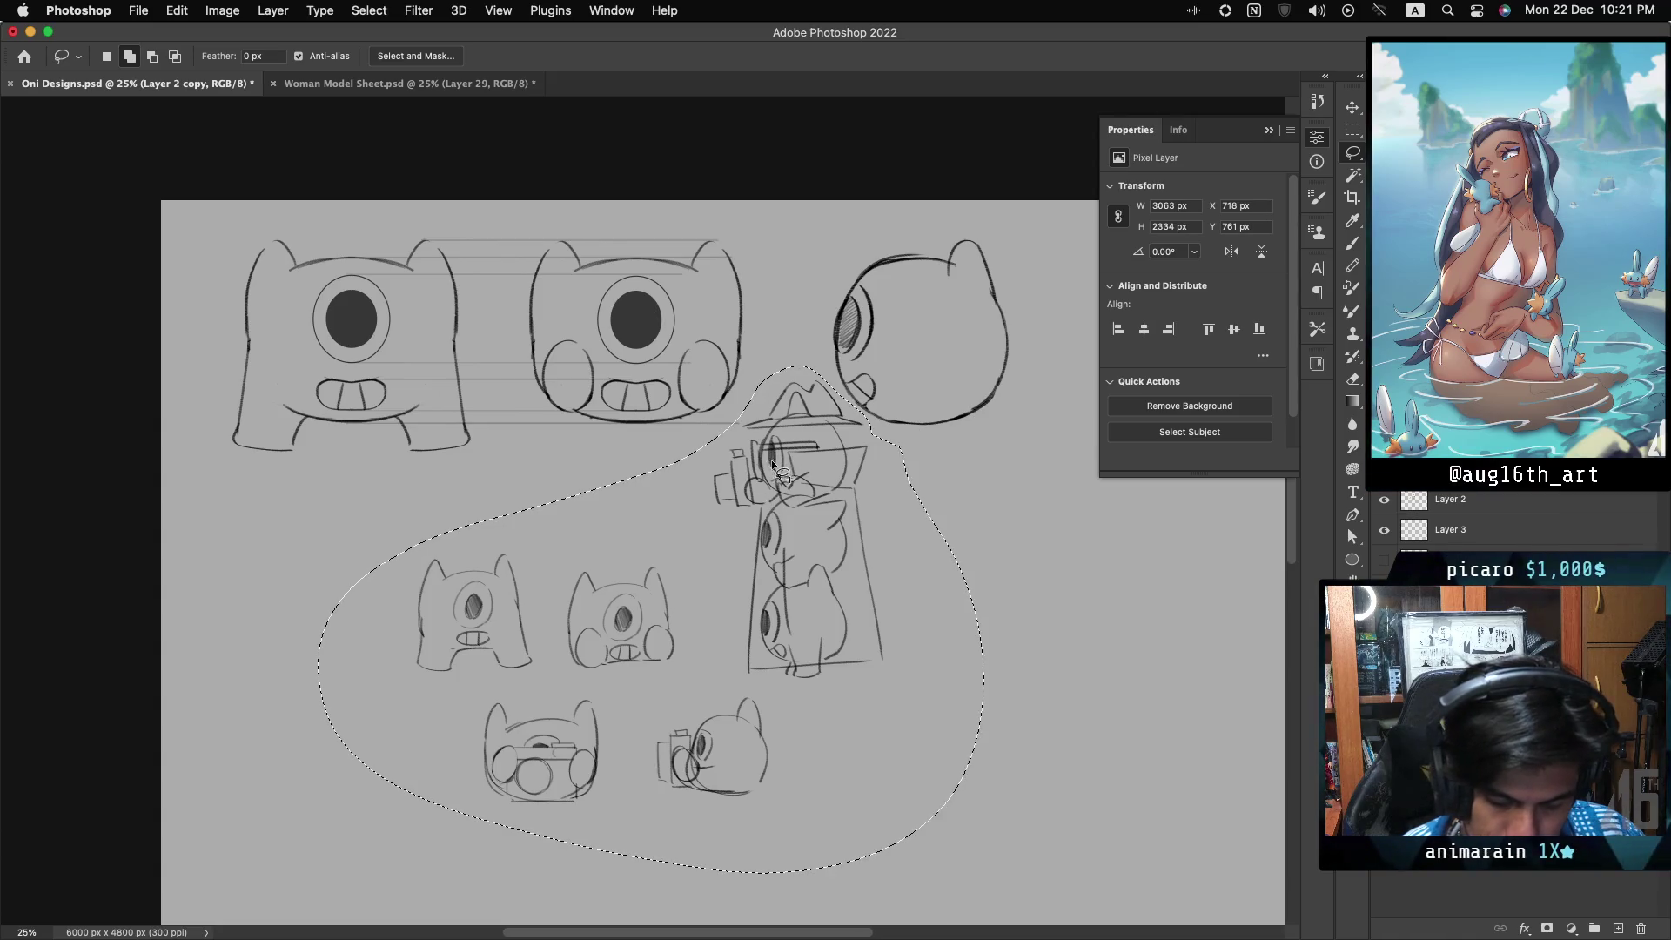
pyautogui.rightClick(771, 457)
pyautogui.click(860, 619)
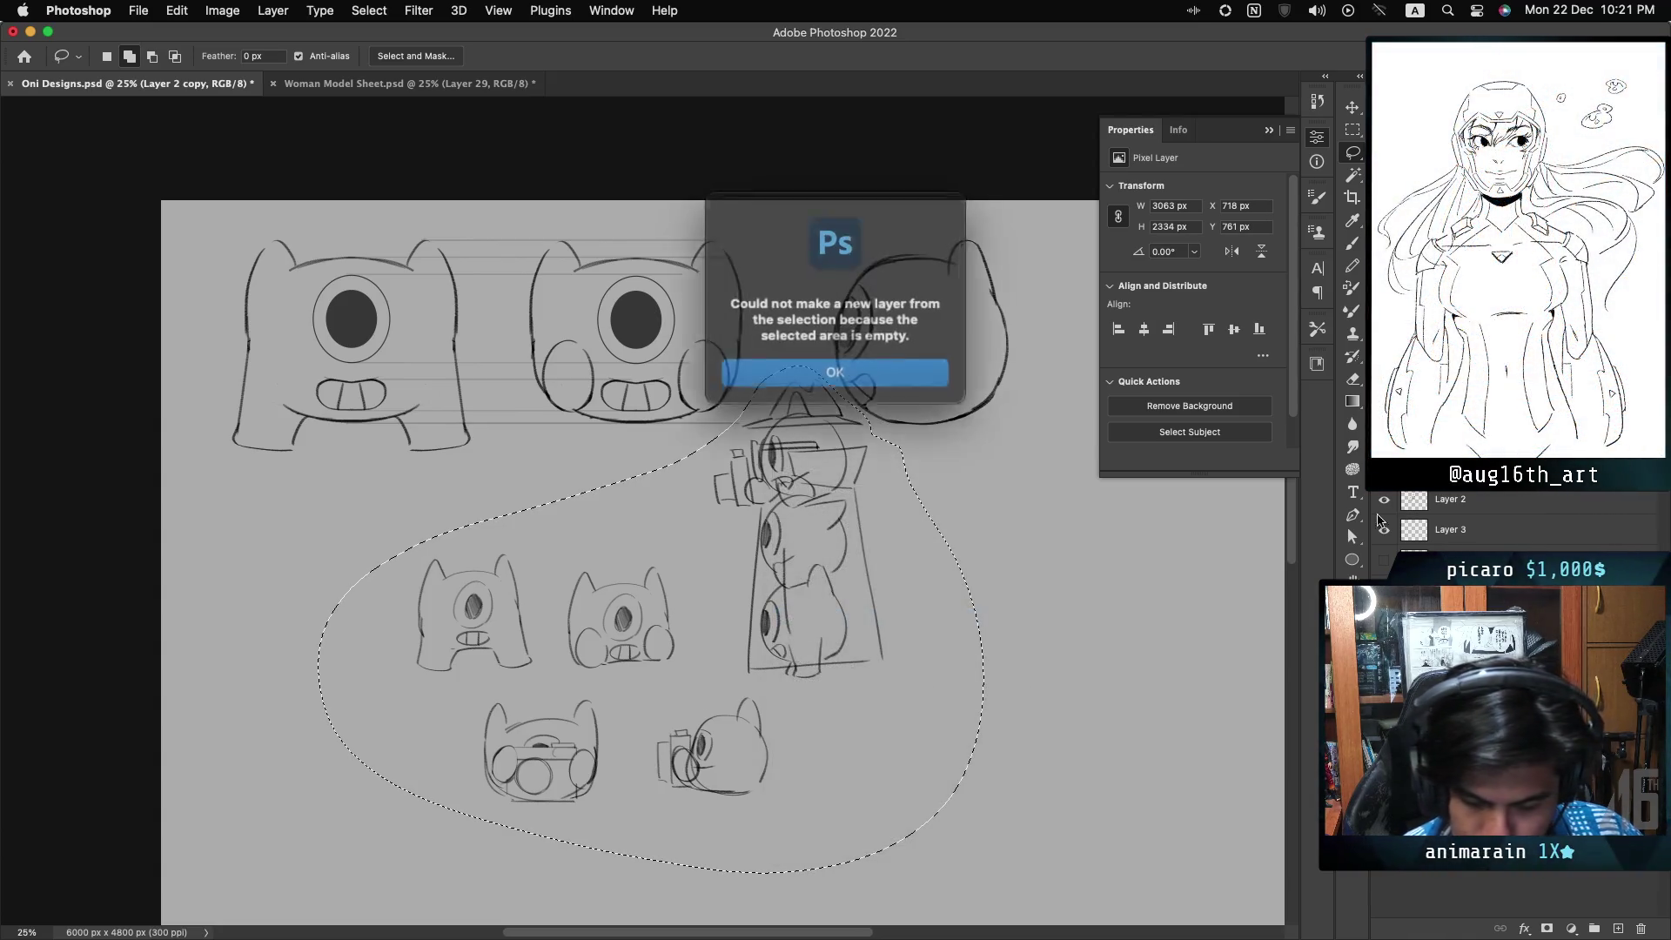
pyautogui.click(894, 369)
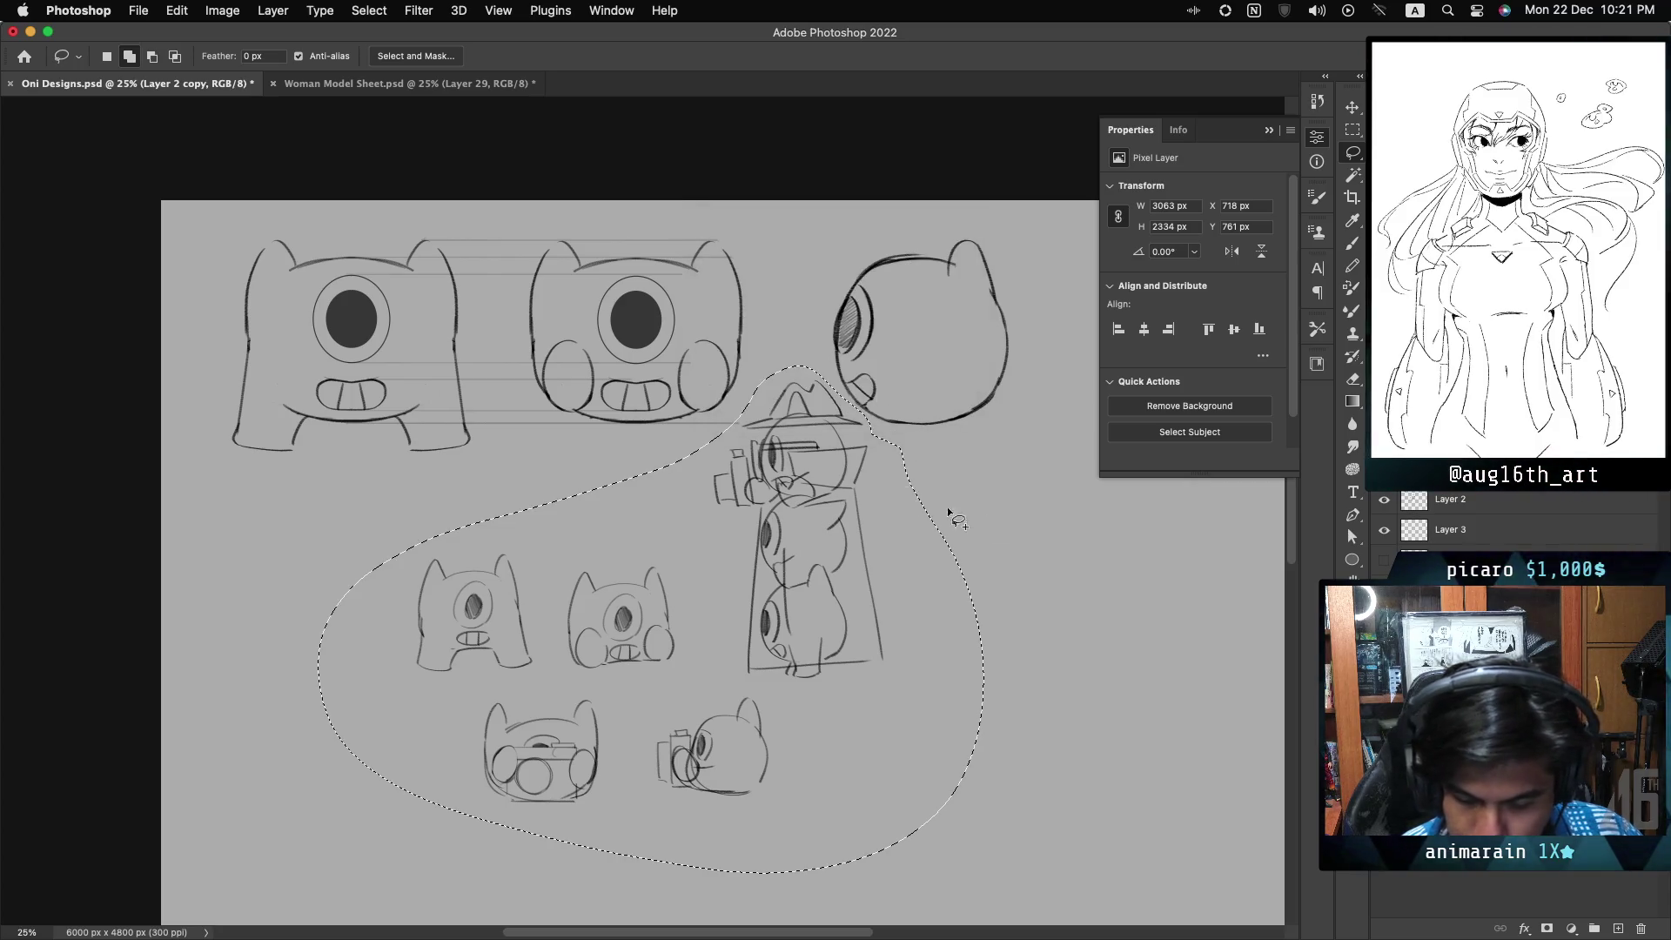
# - Cut the lower sketches from Layer 2 onto Layer 4 via Layer Via Cut, then hide it
pyautogui.click(1389, 498)
pyautogui.click(1389, 498)
pyautogui.click(1385, 499)
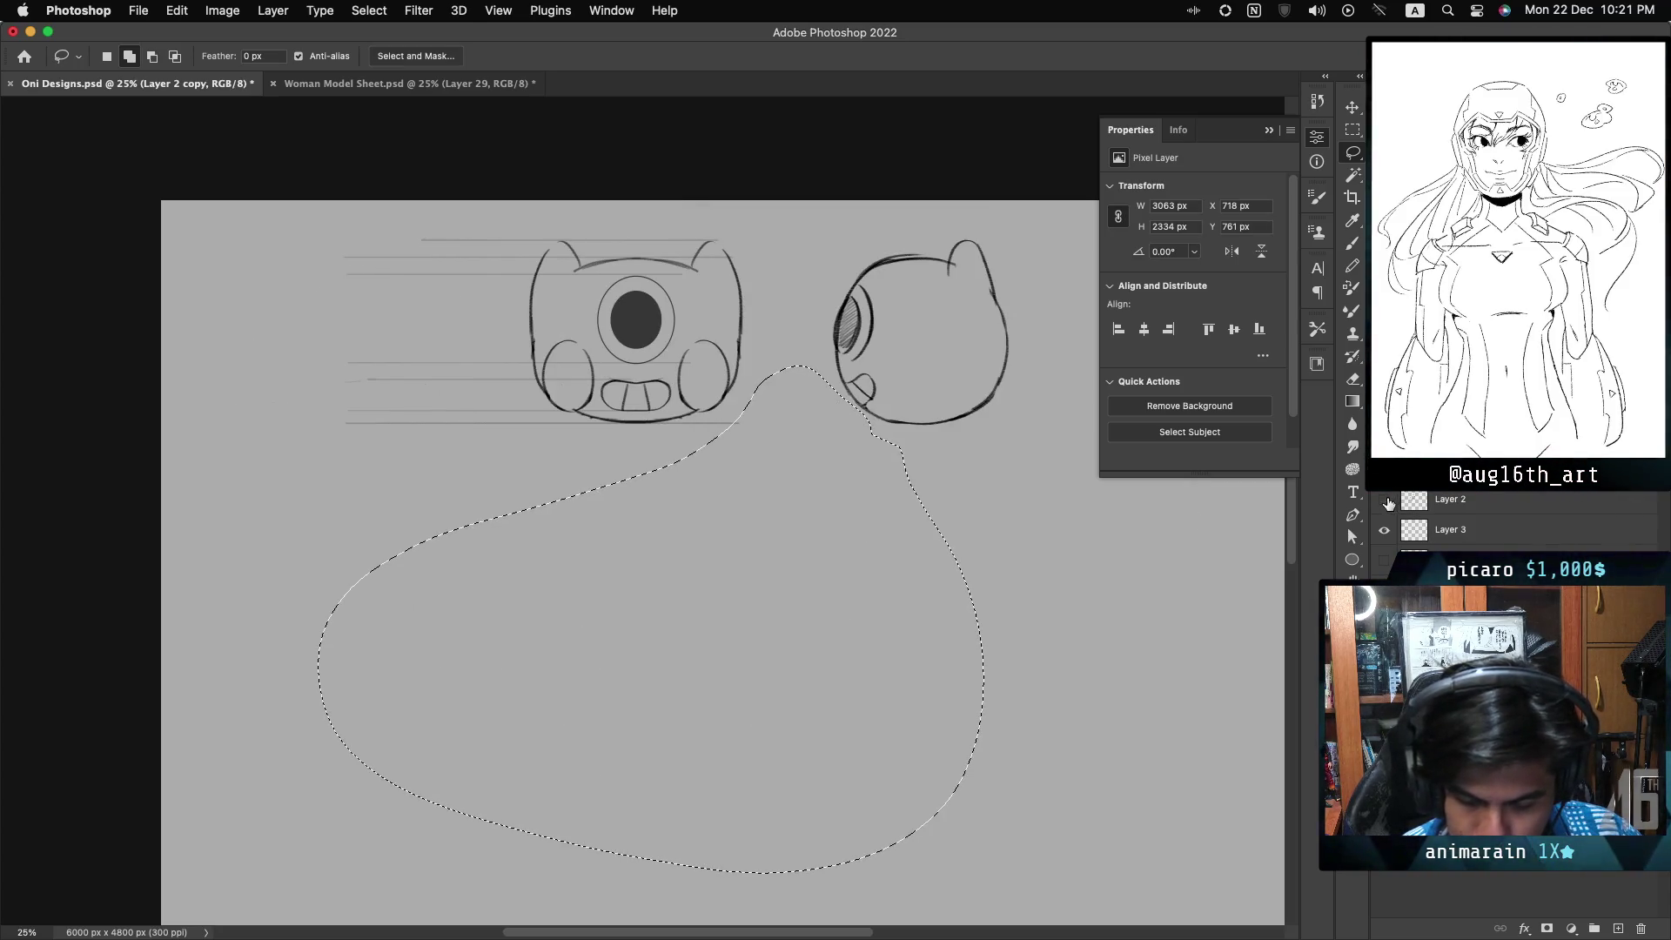
pyautogui.click(1384, 499)
pyautogui.click(1445, 499)
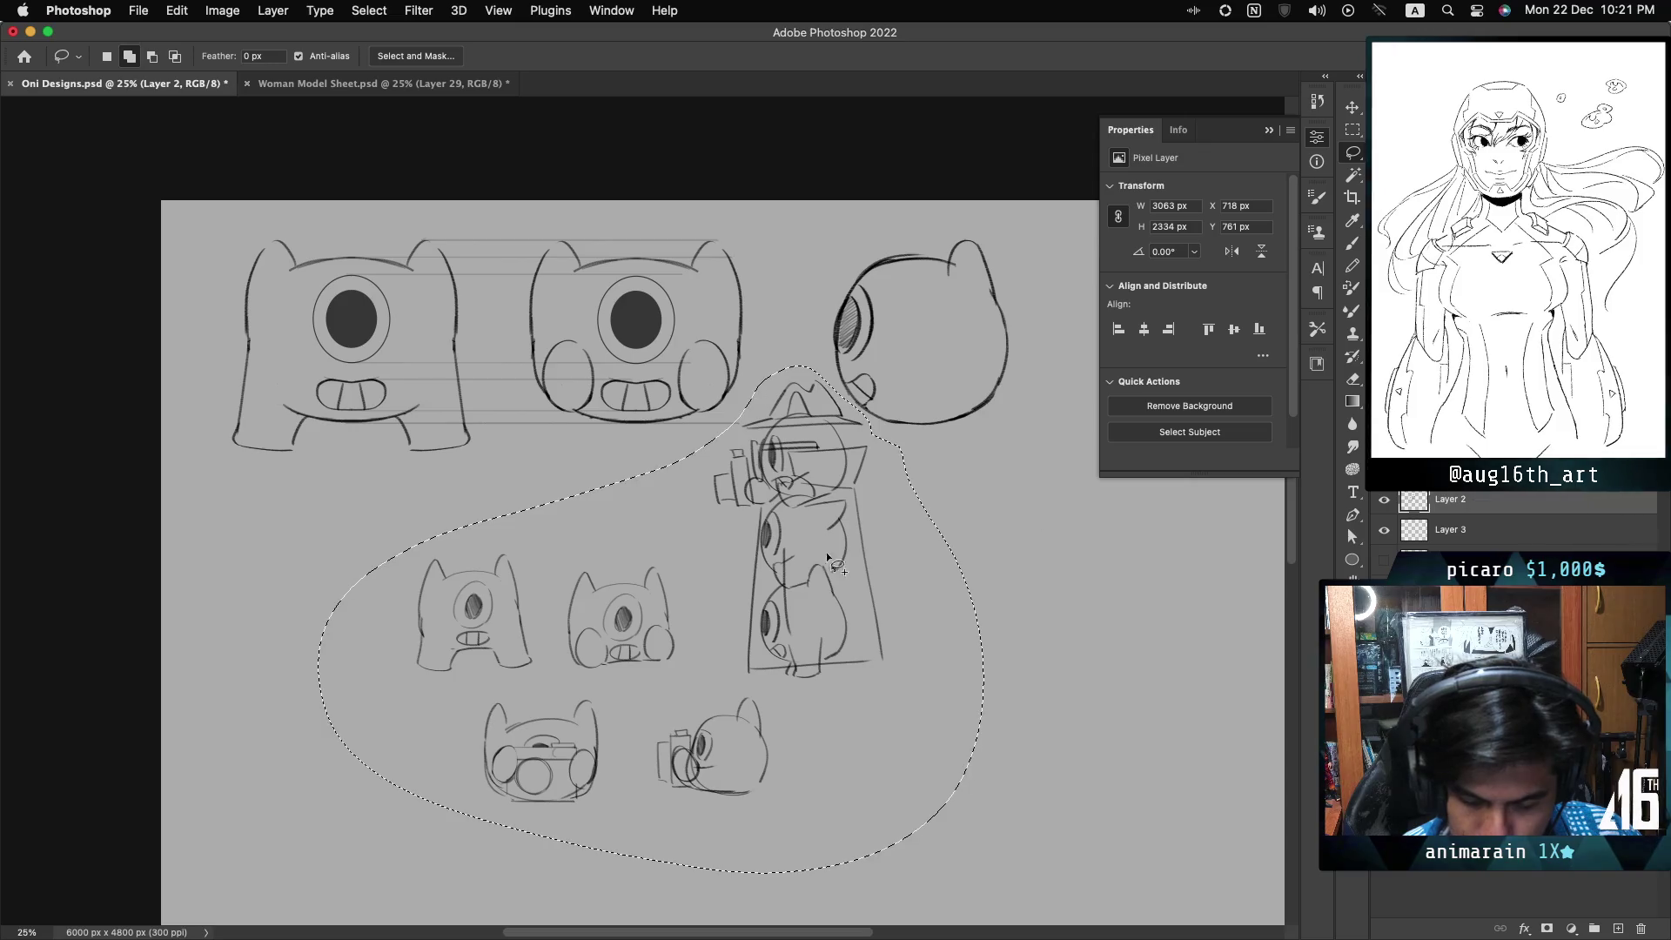
pyautogui.rightClick(771, 536)
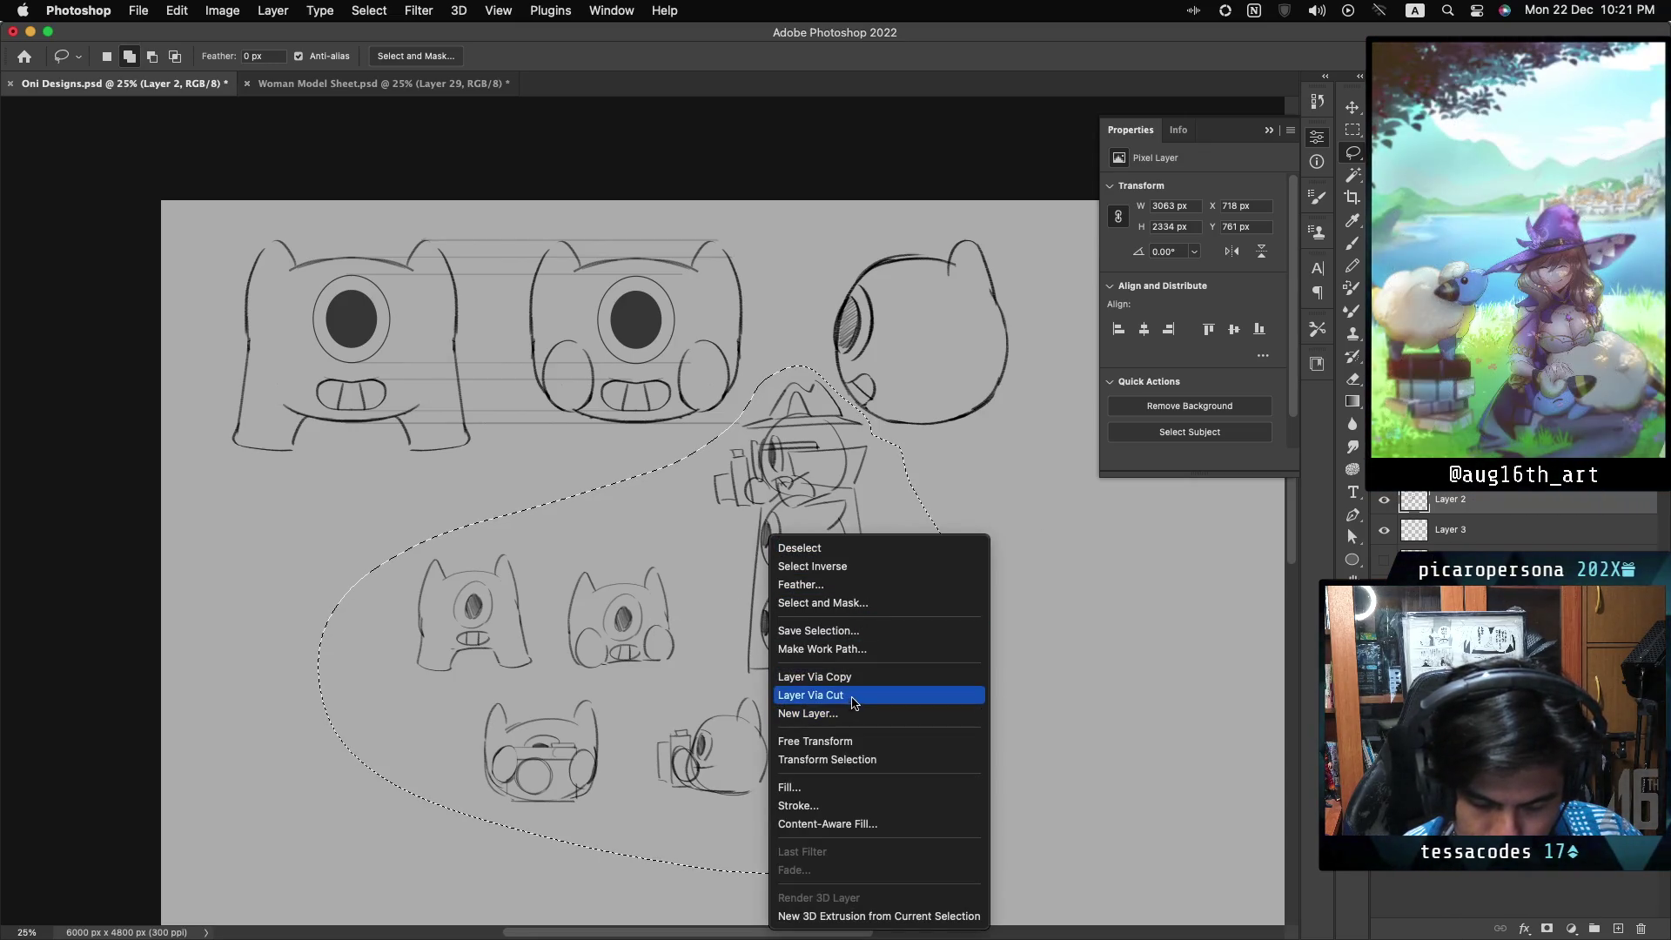
pyautogui.click(848, 694)
pyautogui.click(1384, 502)
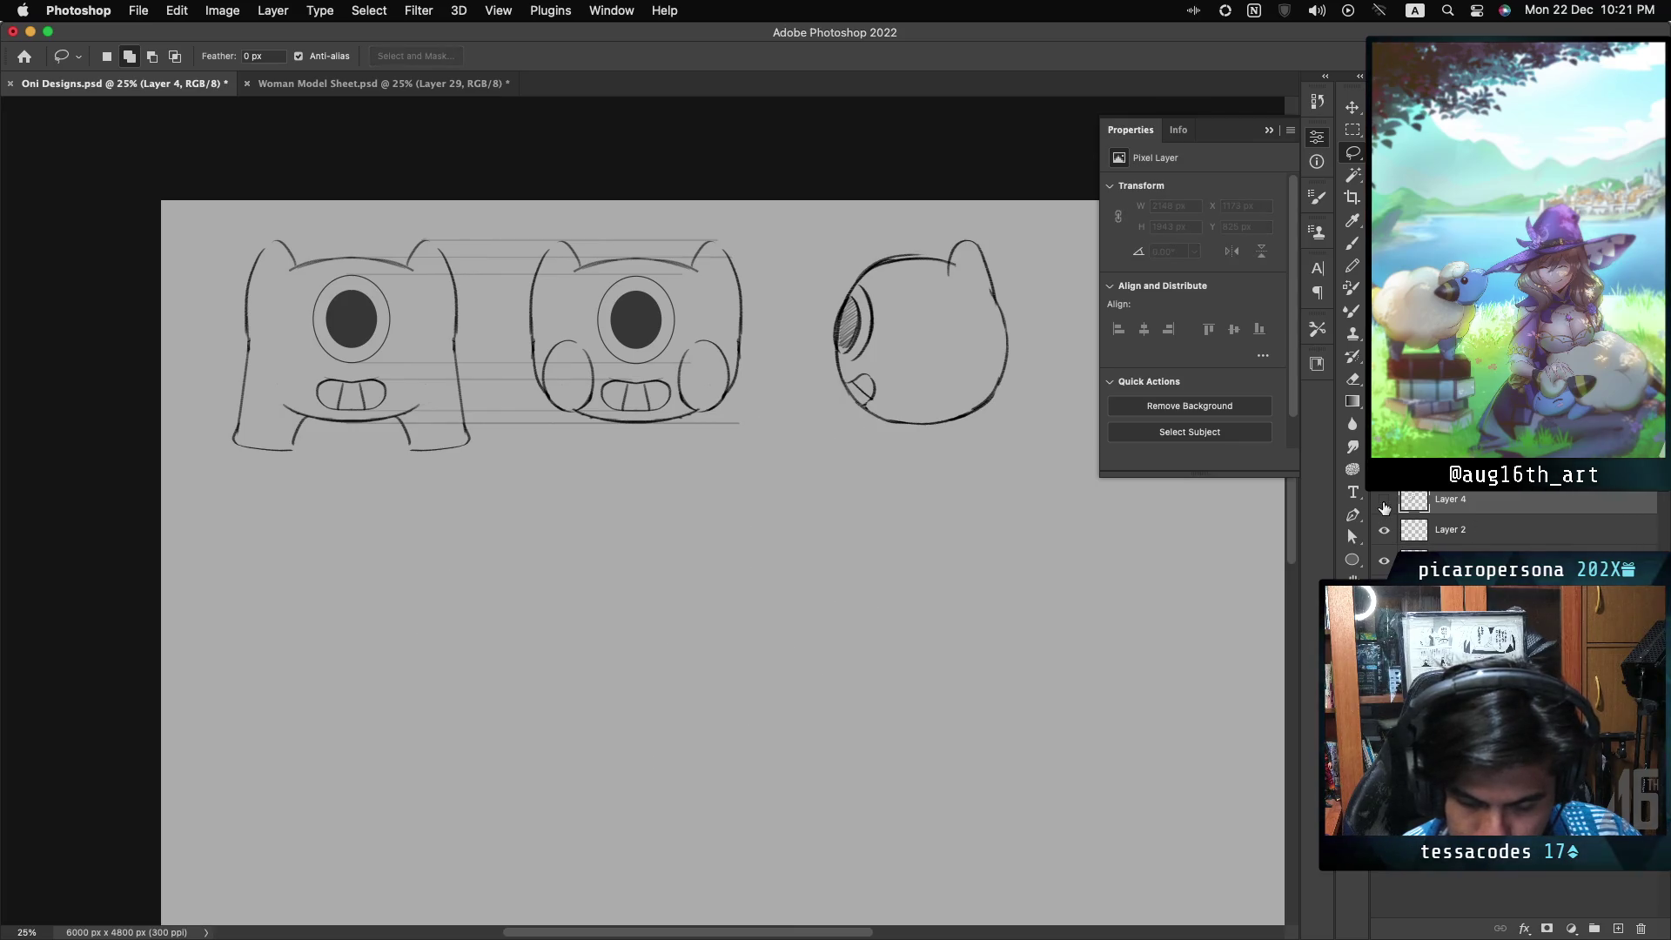
pyautogui.scroll(-1, 1514, 514)
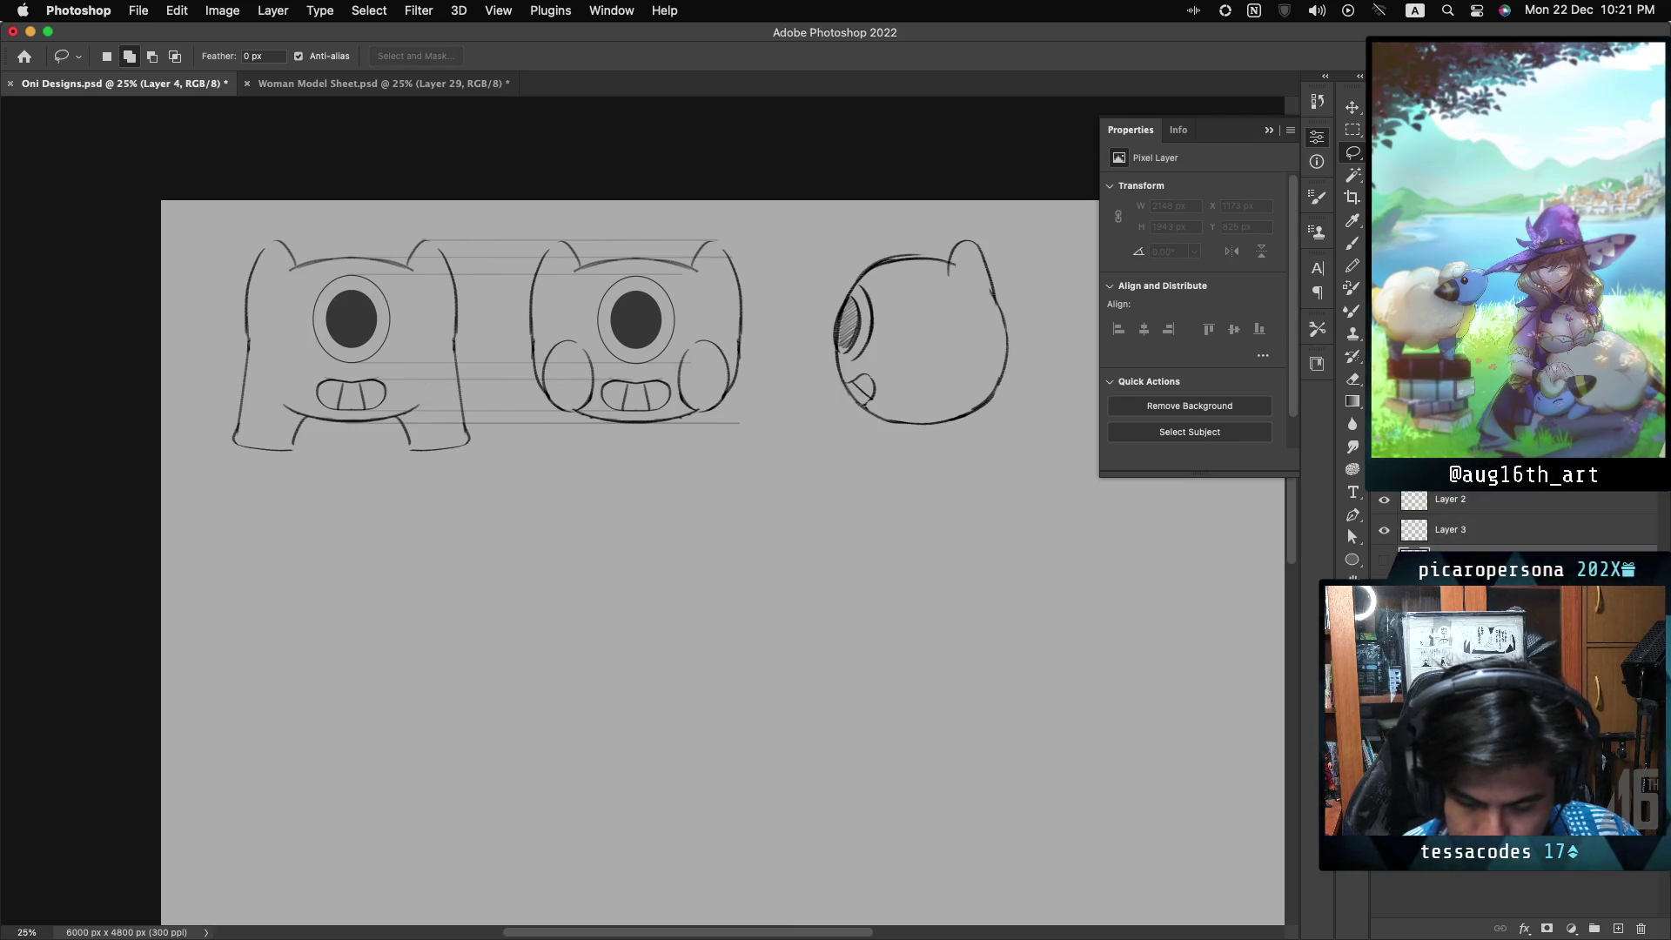
pyautogui.click(1384, 566)
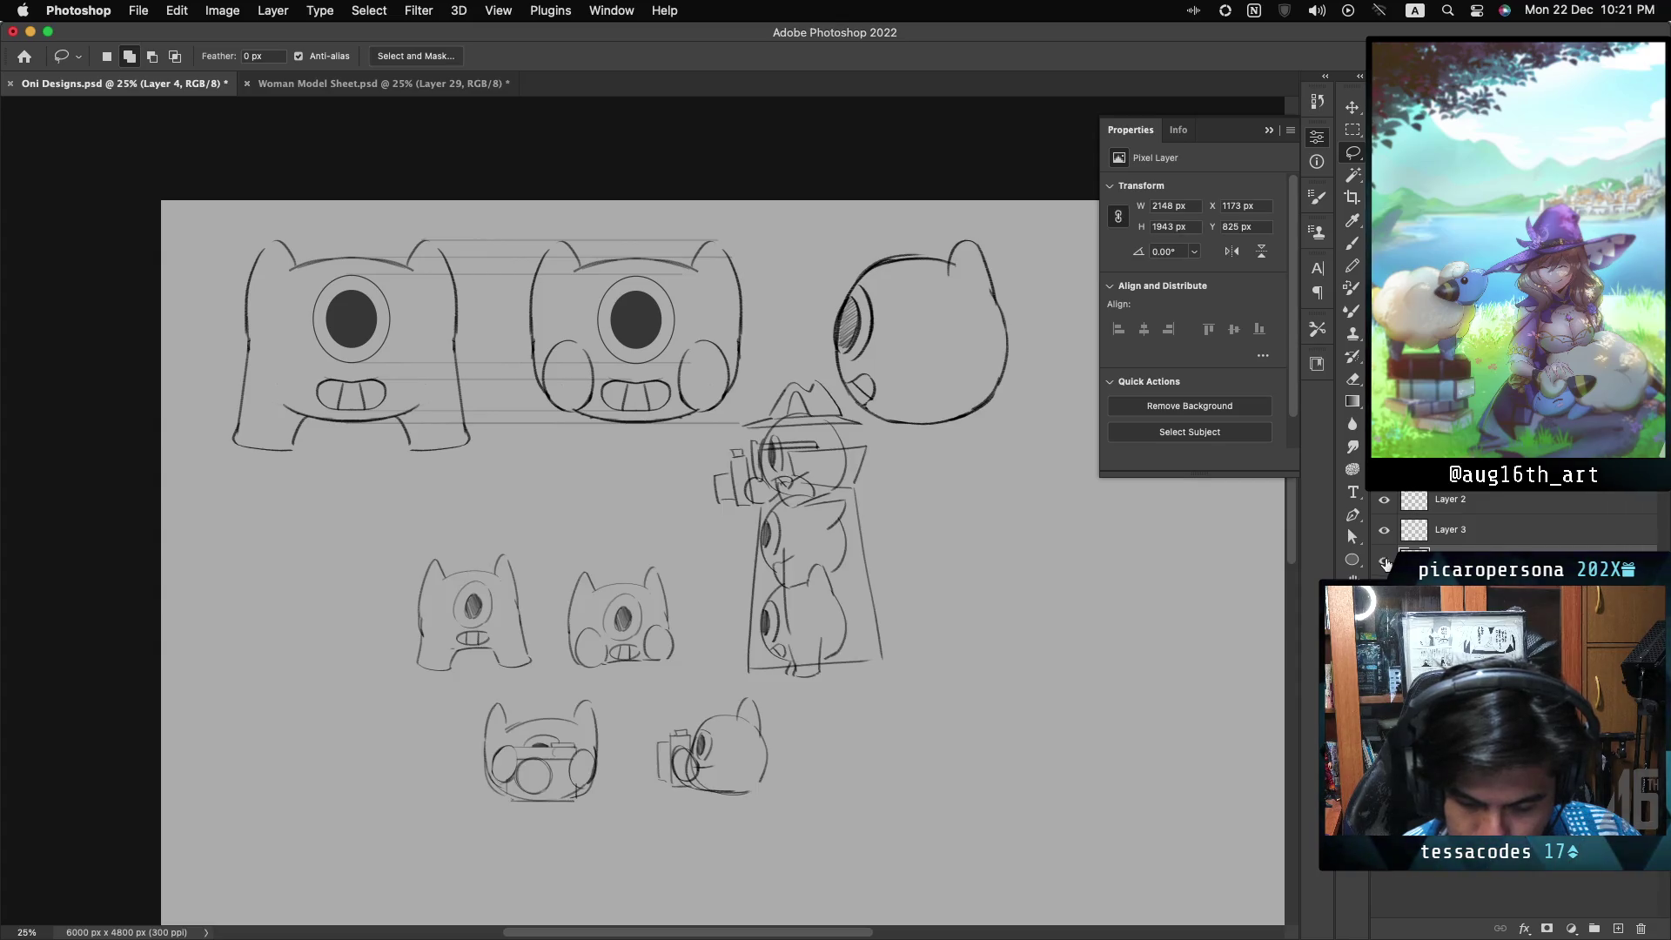
pyautogui.click(1385, 564)
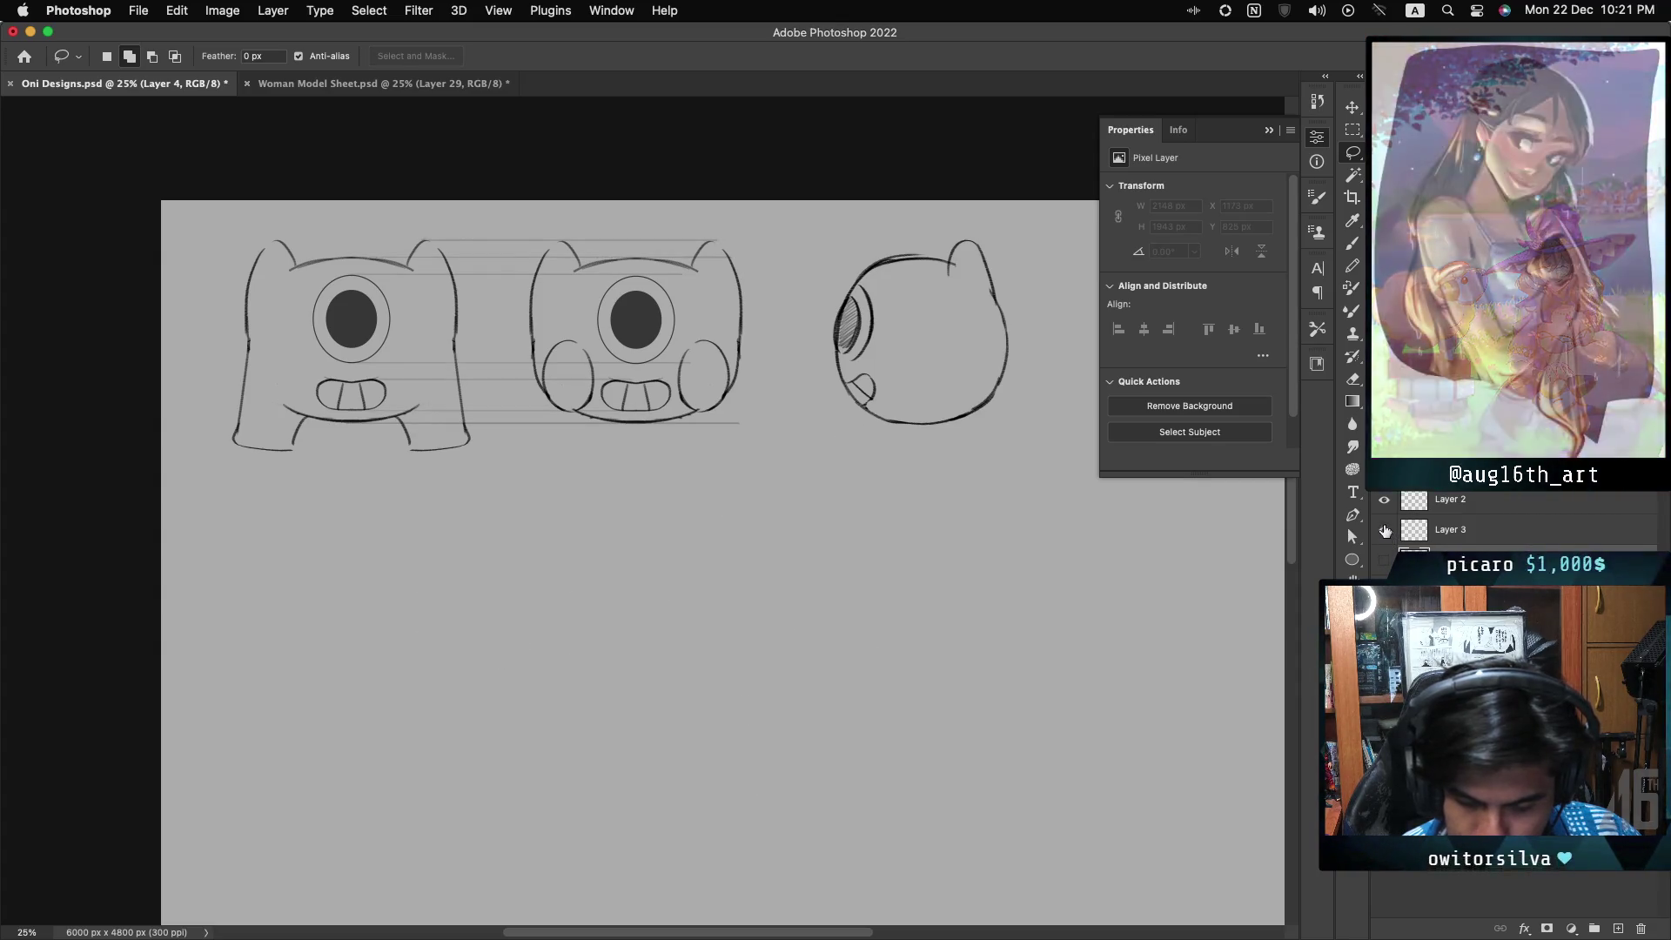
pyautogui.click(1385, 502)
pyautogui.click(1385, 502)
pyautogui.click(1383, 529)
pyautogui.click(1384, 529)
pyautogui.click(1479, 470)
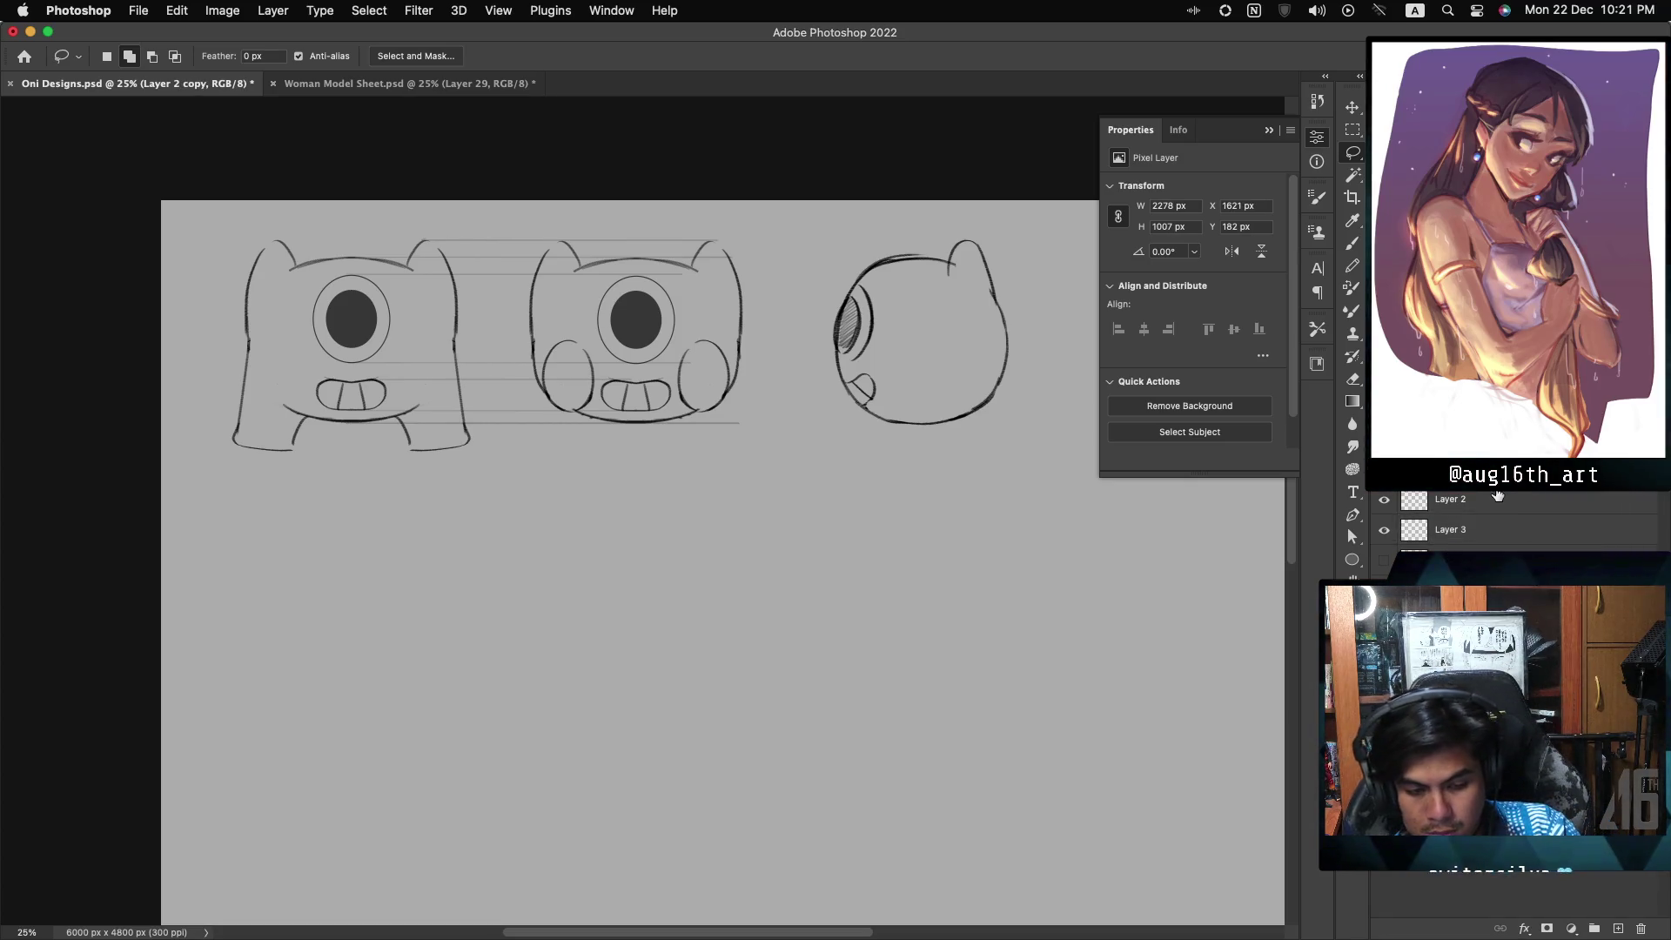
pyautogui.hotkey('alt', '[')
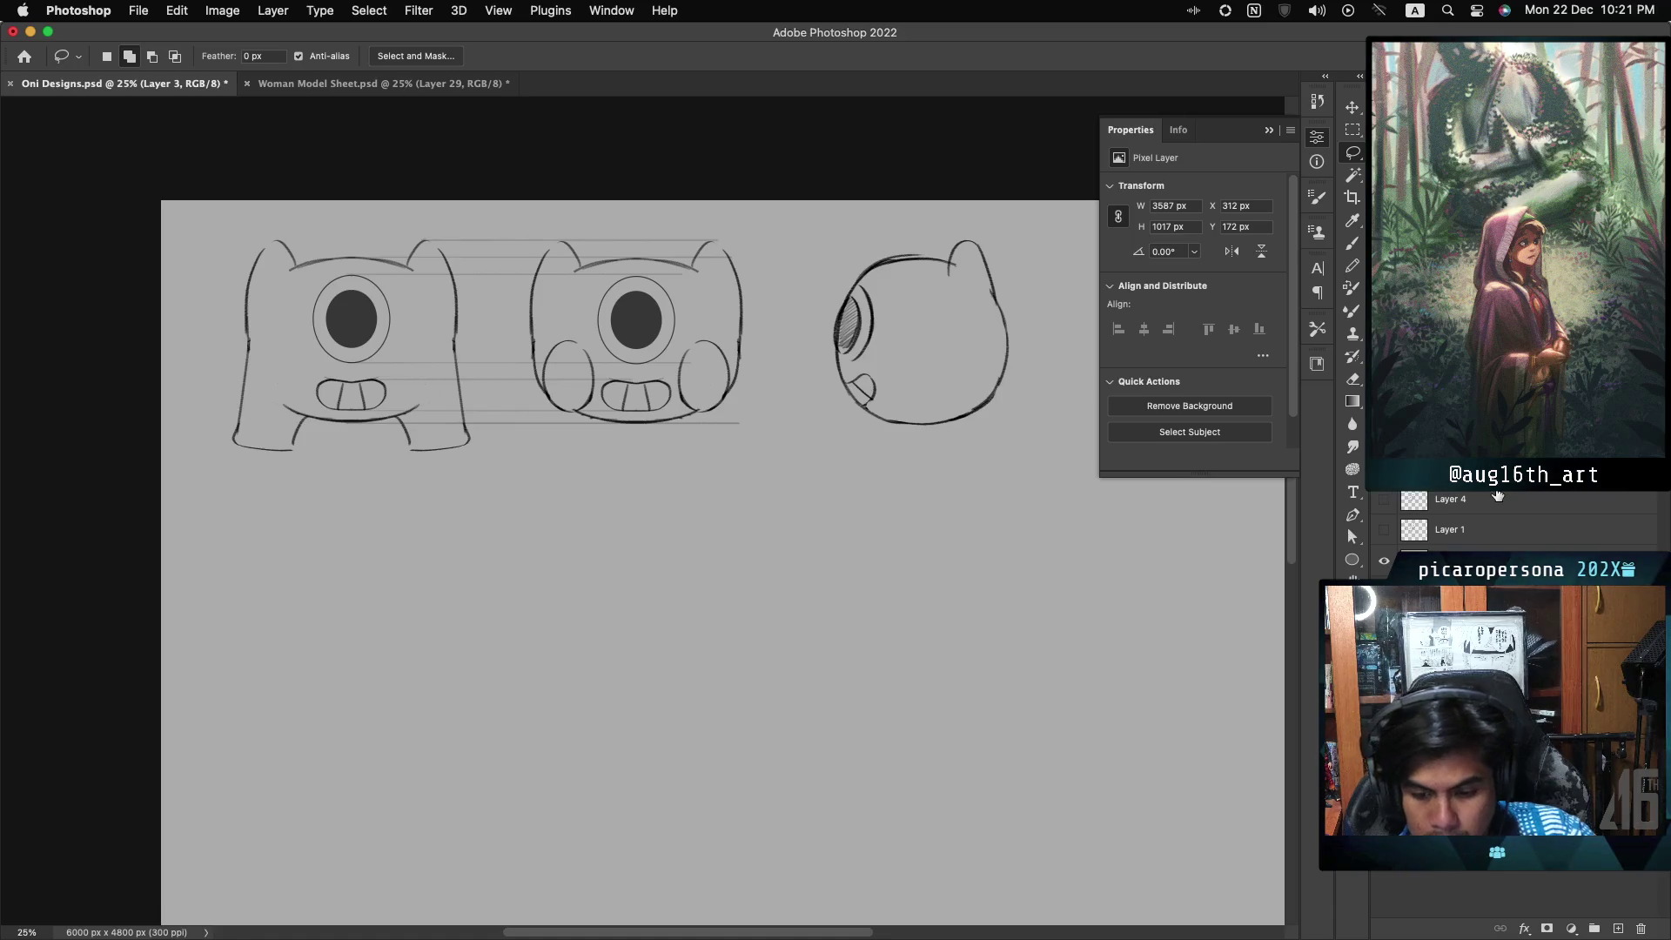
pyautogui.hotkey('ctrl', ',')
pyautogui.hotkey('ctrl', ',')
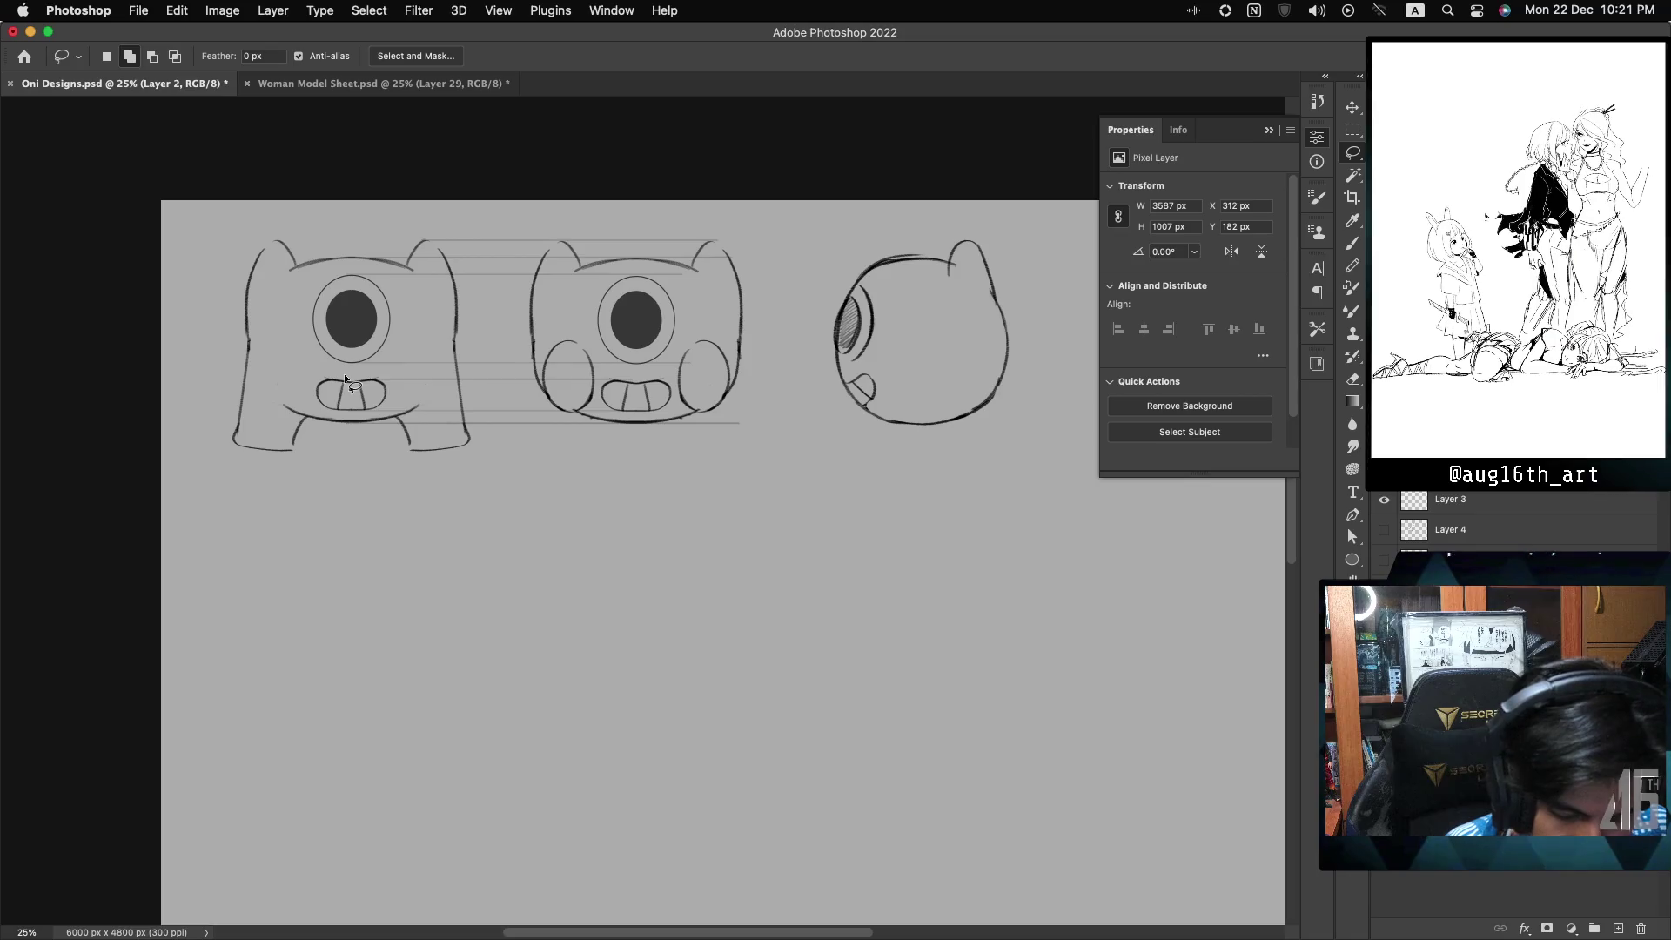
# - Lasso the eyes of all three oni views and nudge them slightly down
pyautogui.moveTo(368, 275)
pyautogui.mouseDown()
pyautogui.moveTo(322, 269)
pyautogui.moveTo(343, 375)
pyautogui.moveTo(394, 355)
pyautogui.moveTo(407, 289)
pyautogui.mouseUp()
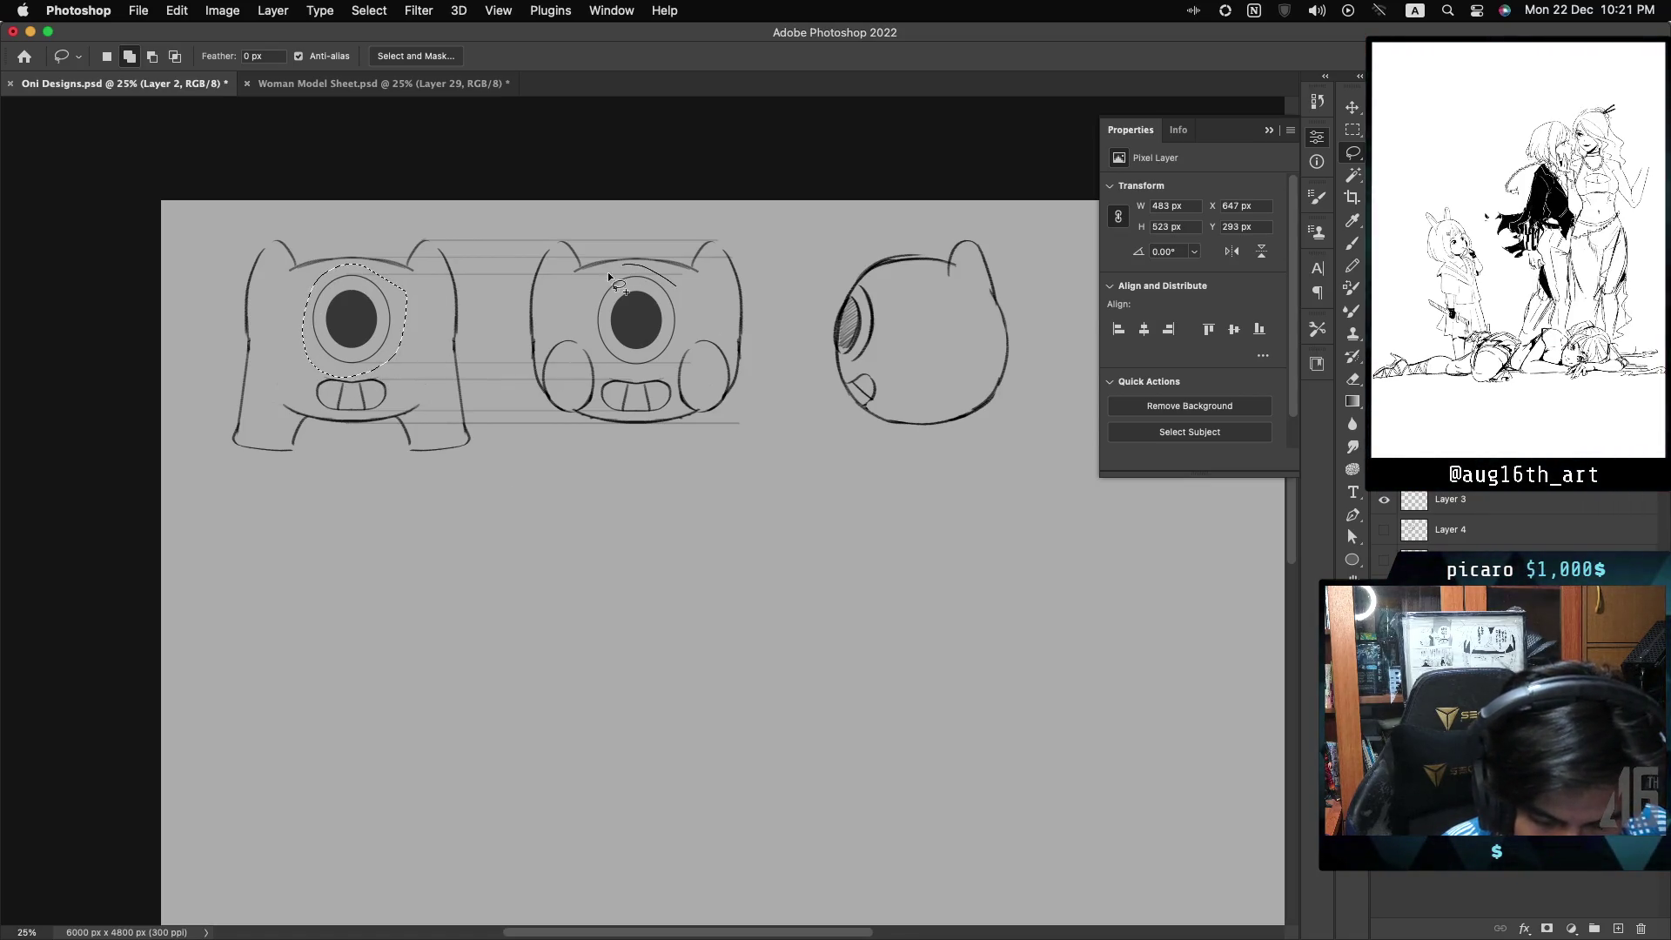
pyautogui.moveTo(707, 280); pyautogui.dragTo(692, 310)
pyautogui.moveTo(877, 353)
pyautogui.mouseDown()
pyautogui.moveTo(865, 280)
pyautogui.moveTo(869, 321)
pyautogui.moveTo(850, 361)
pyautogui.moveTo(838, 353)
pyautogui.moveTo(862, 283)
pyautogui.mouseUp()
pyautogui.hotkey('ctrl', 't')
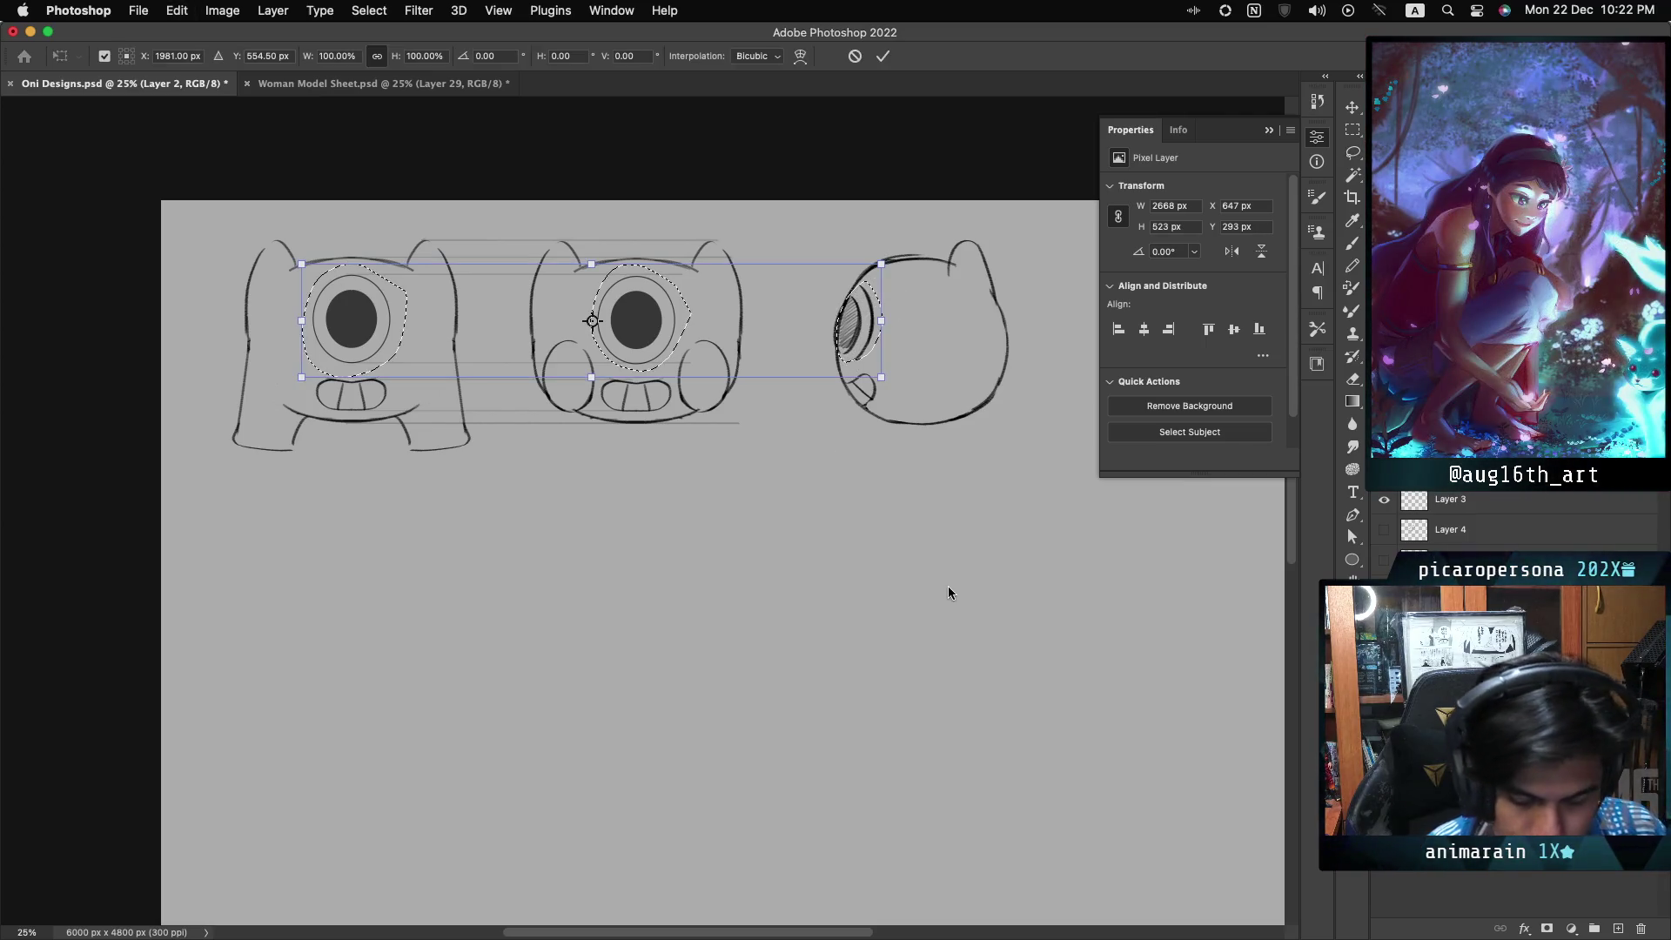
pyautogui.hotkey('shift', 'Down')
pyautogui.hotkey('shift', 'Down')
pyautogui.hotkey('shift', 'Down')
pyautogui.hotkey('shift', 'Down')
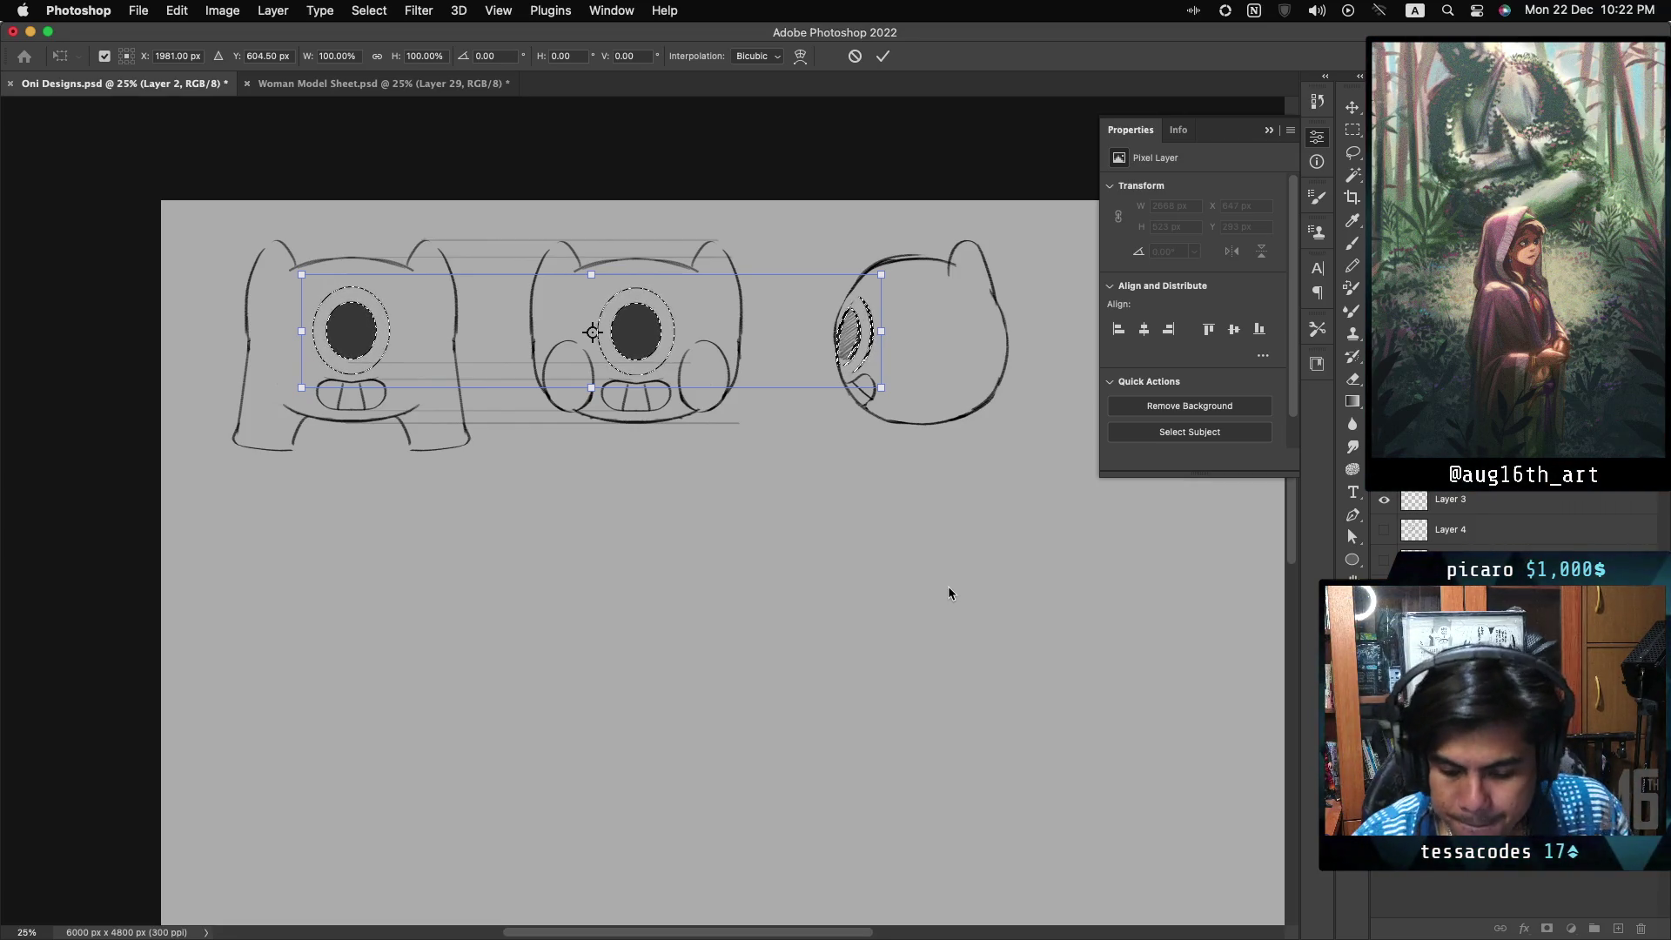
pyautogui.press('Return')
pyautogui.click(1384, 560)
pyautogui.press('l')
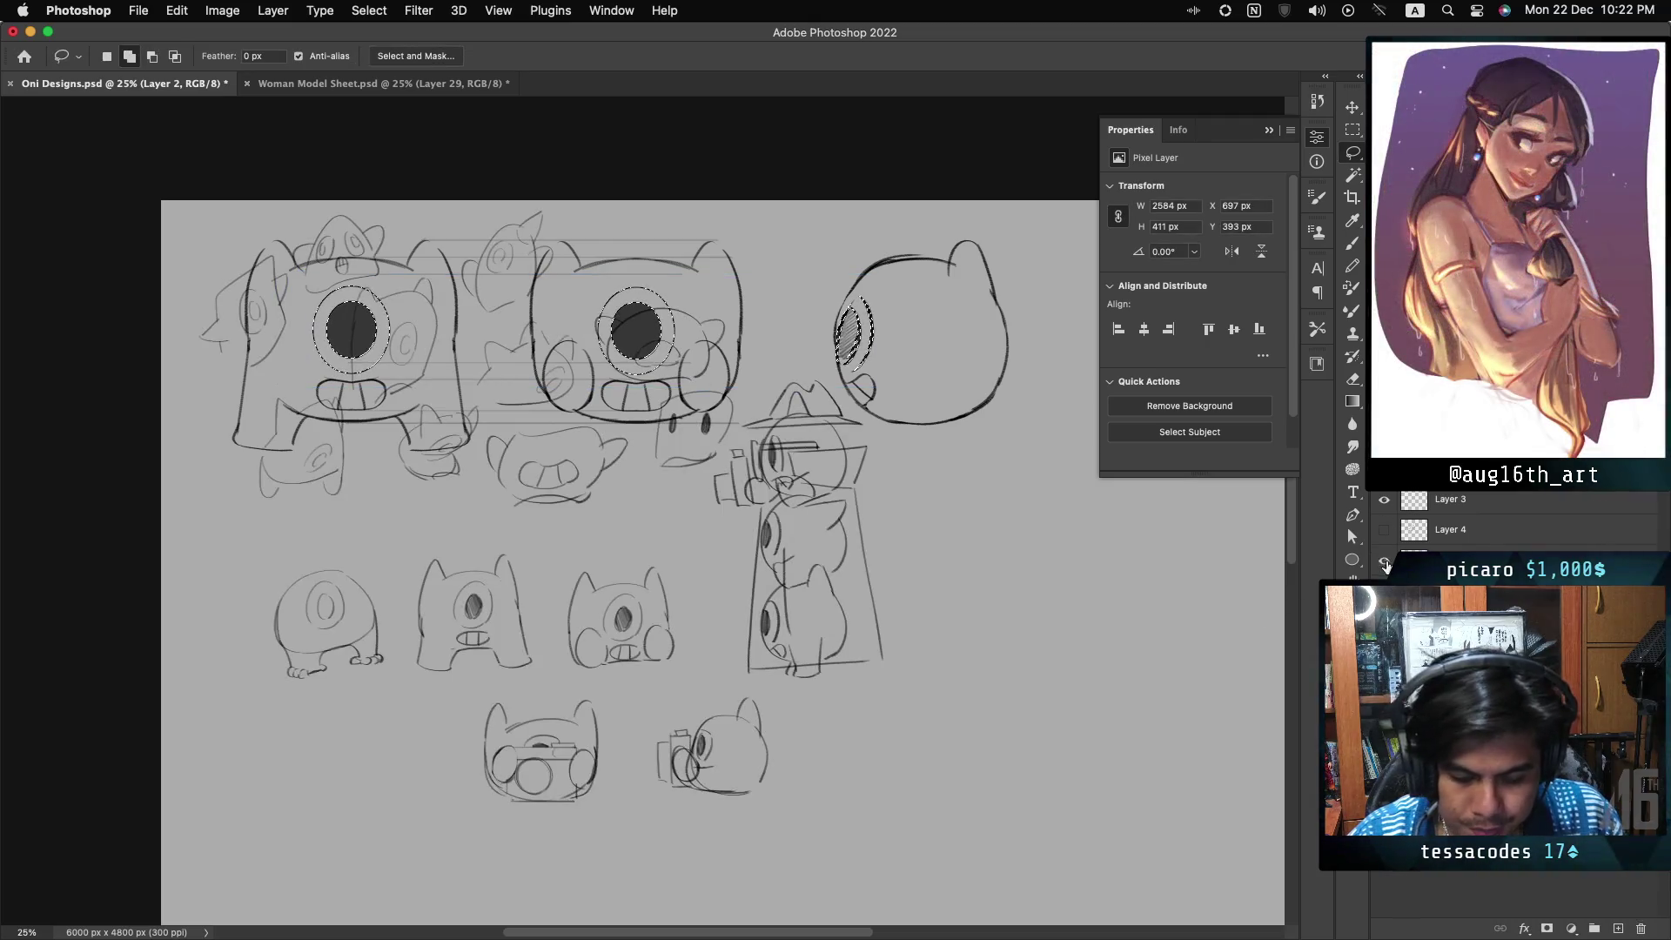
# - Hide the faint extra layer, show the rough lower sketches again and deselect
pyautogui.click(1384, 561)
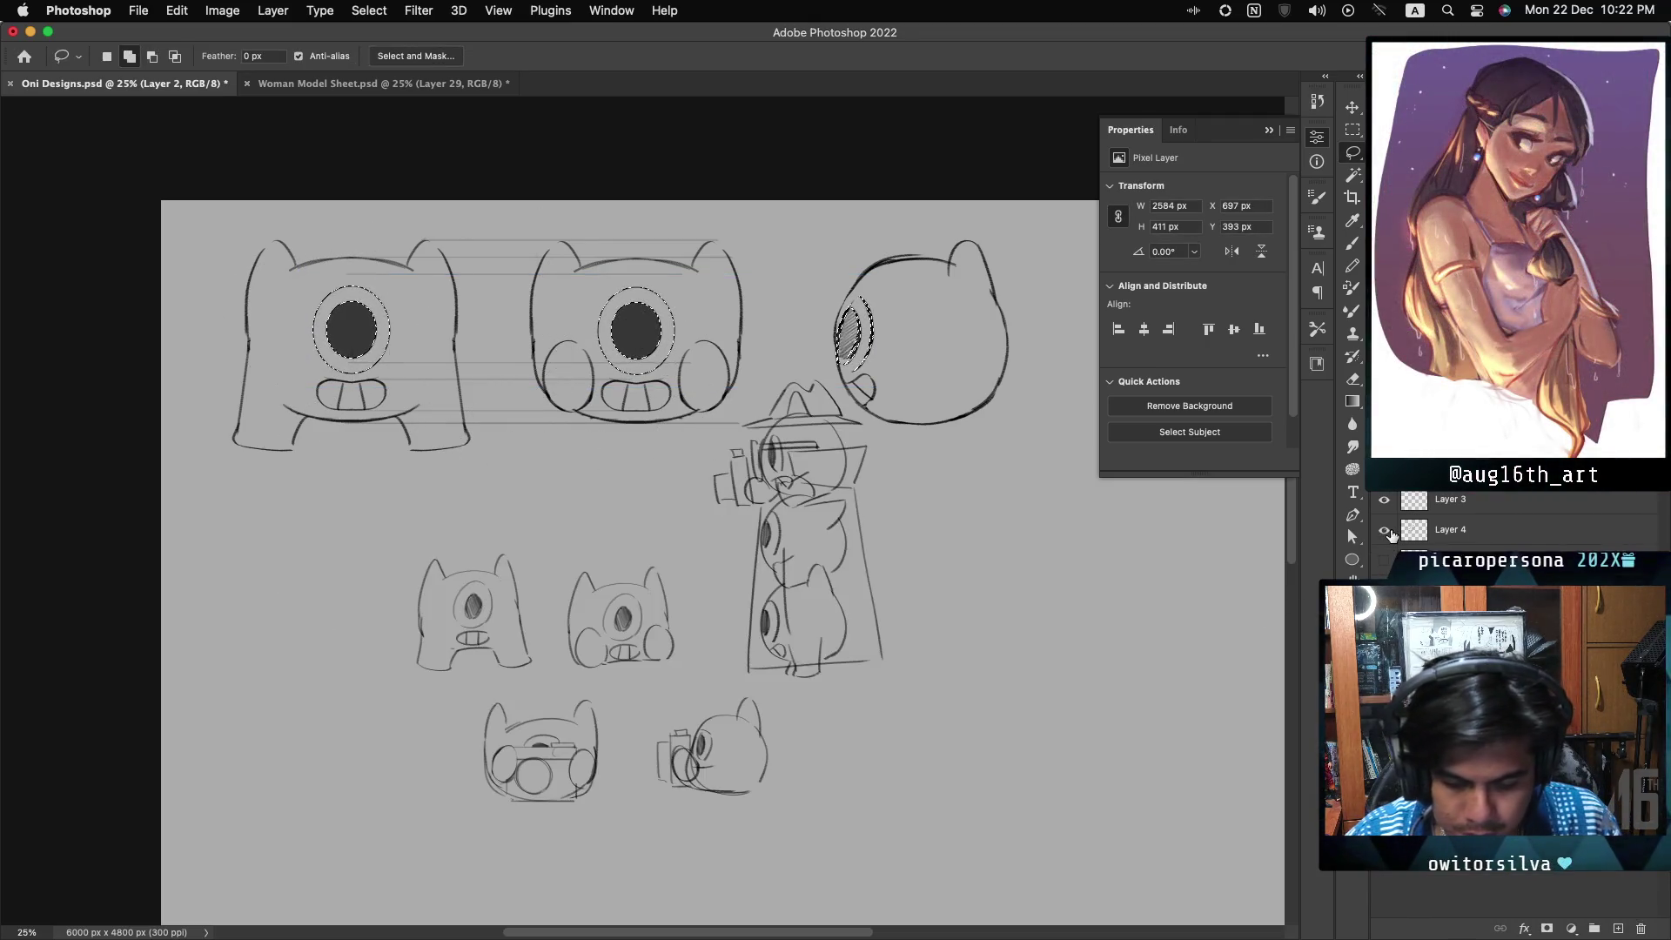
pyautogui.click(1384, 530)
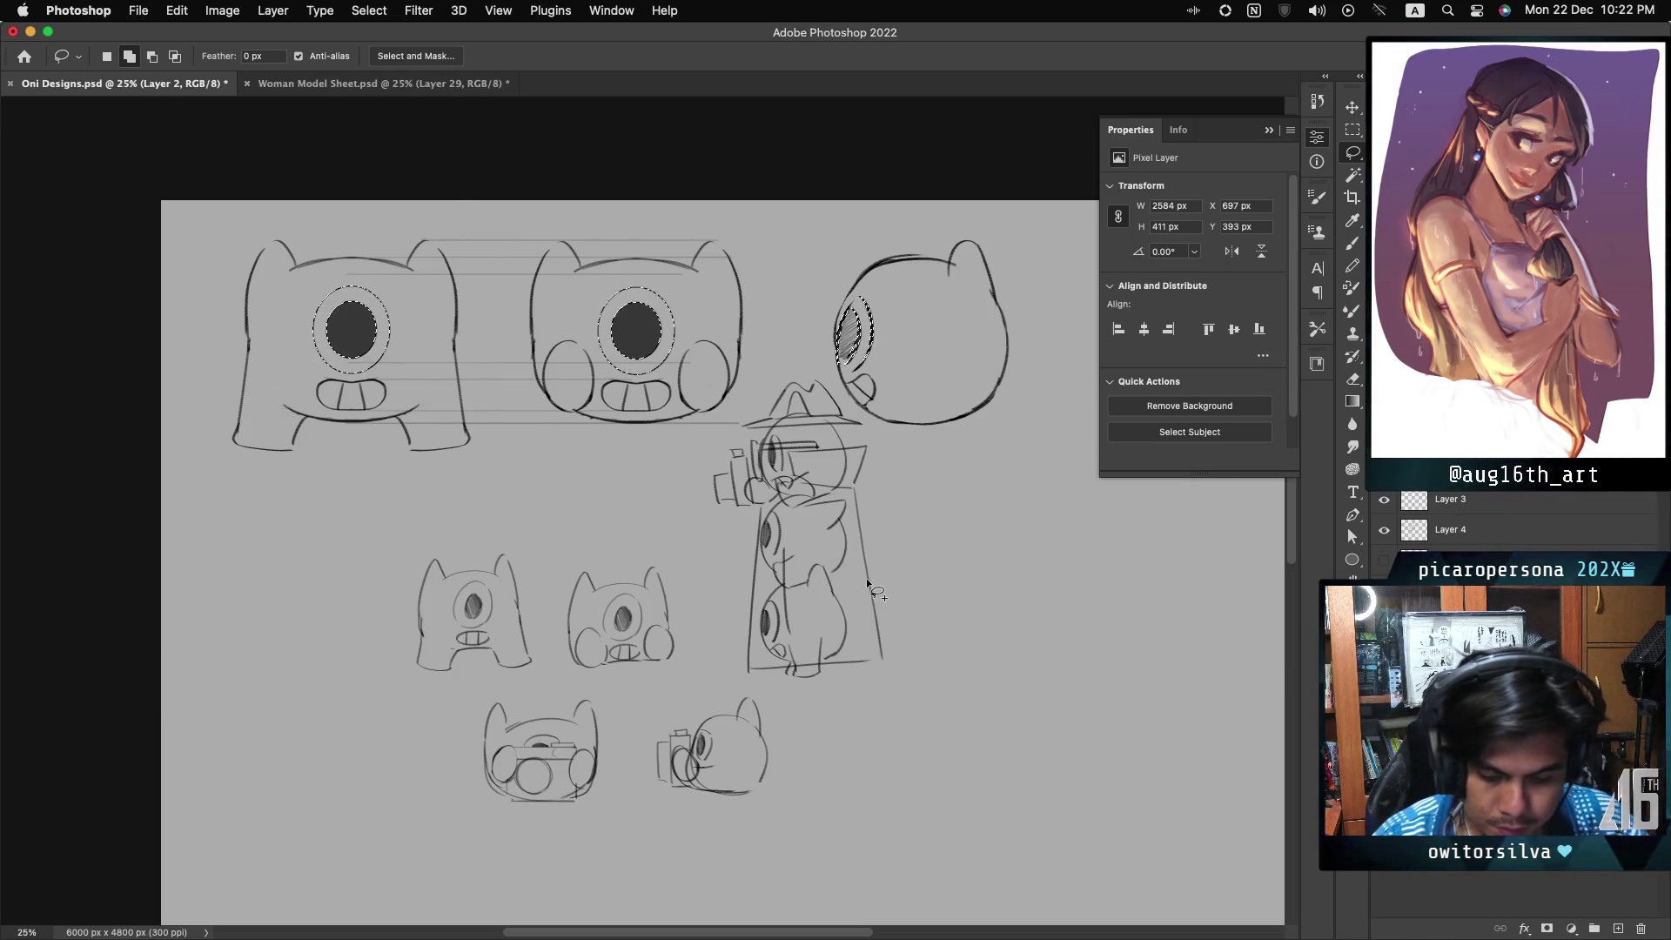
pyautogui.press('super+d')
pyautogui.press('b')
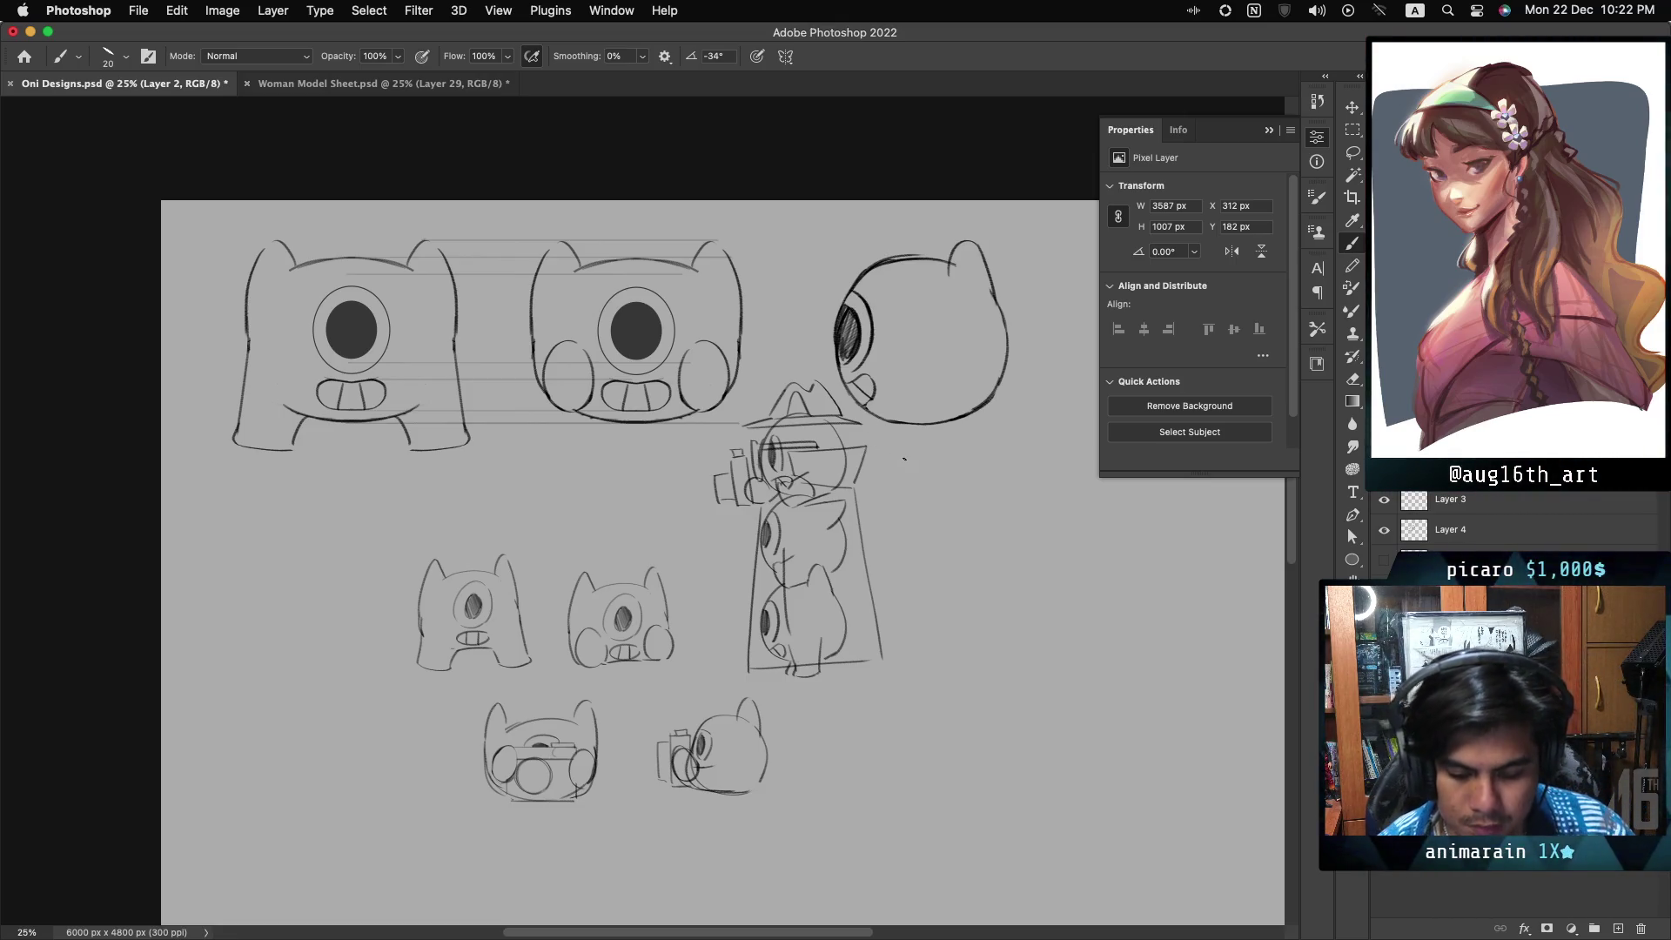
# - Drag Layer 4's lower sketches about 304 px down, then reselect Layer 2
pyautogui.click(1493, 535)
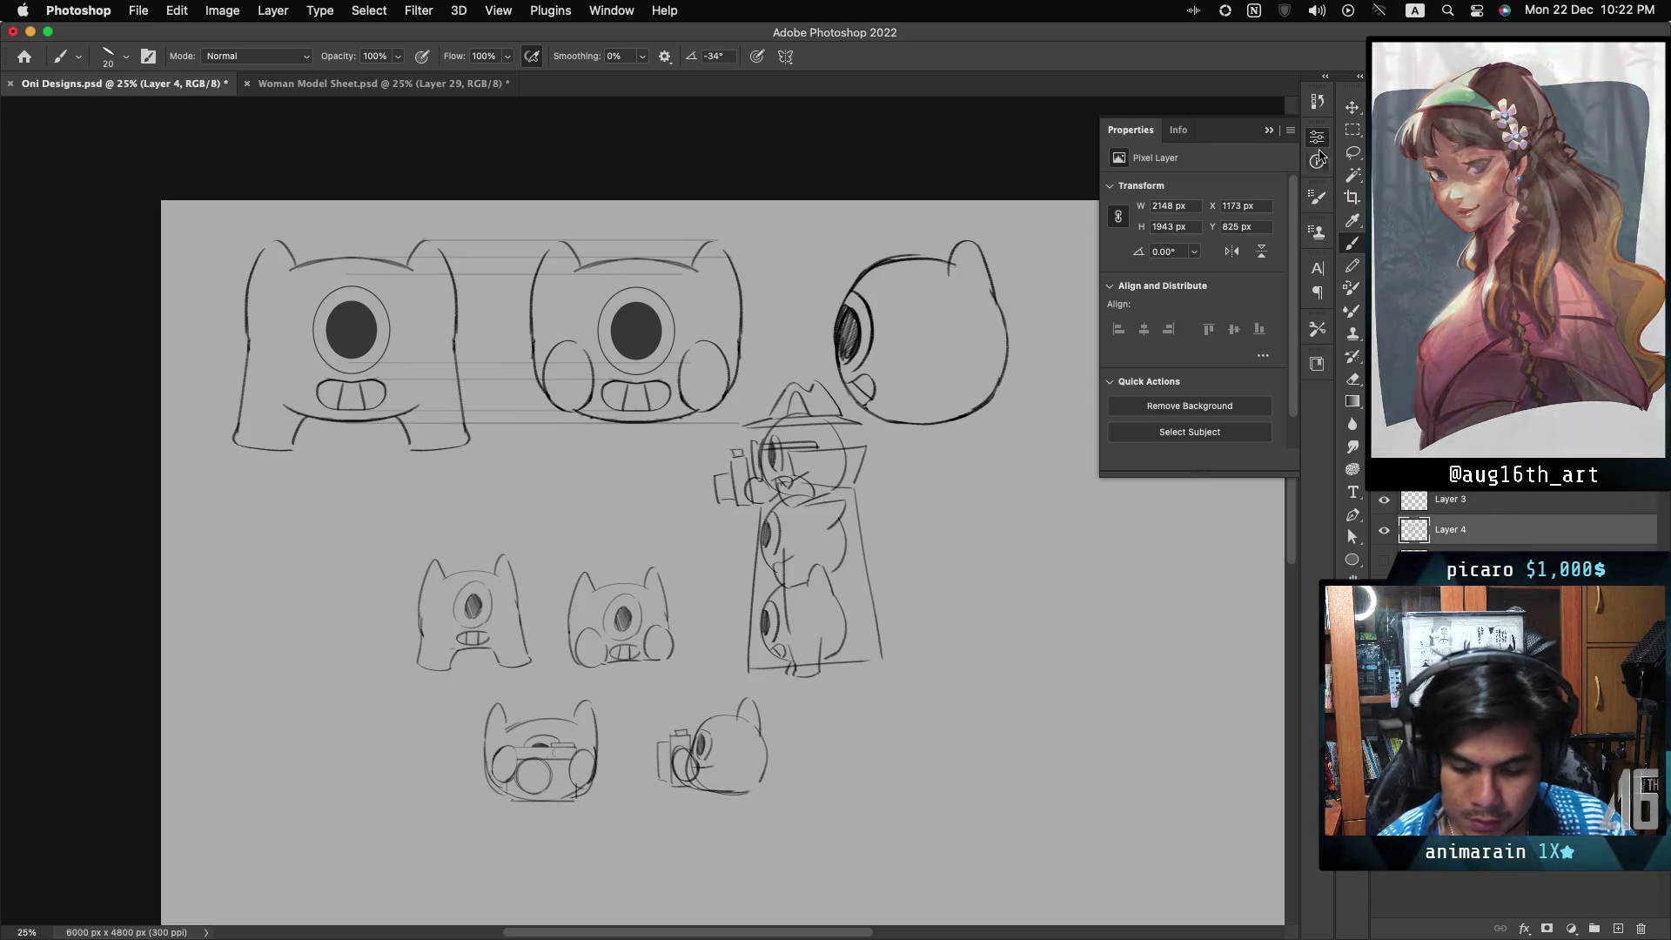
pyautogui.press('v')
pyautogui.moveTo(806, 576)
pyautogui.mouseDown()
pyautogui.moveTo(806, 643)
pyautogui.moveTo(834, 668)
pyautogui.mouseUp()
pyautogui.click(1499, 494)
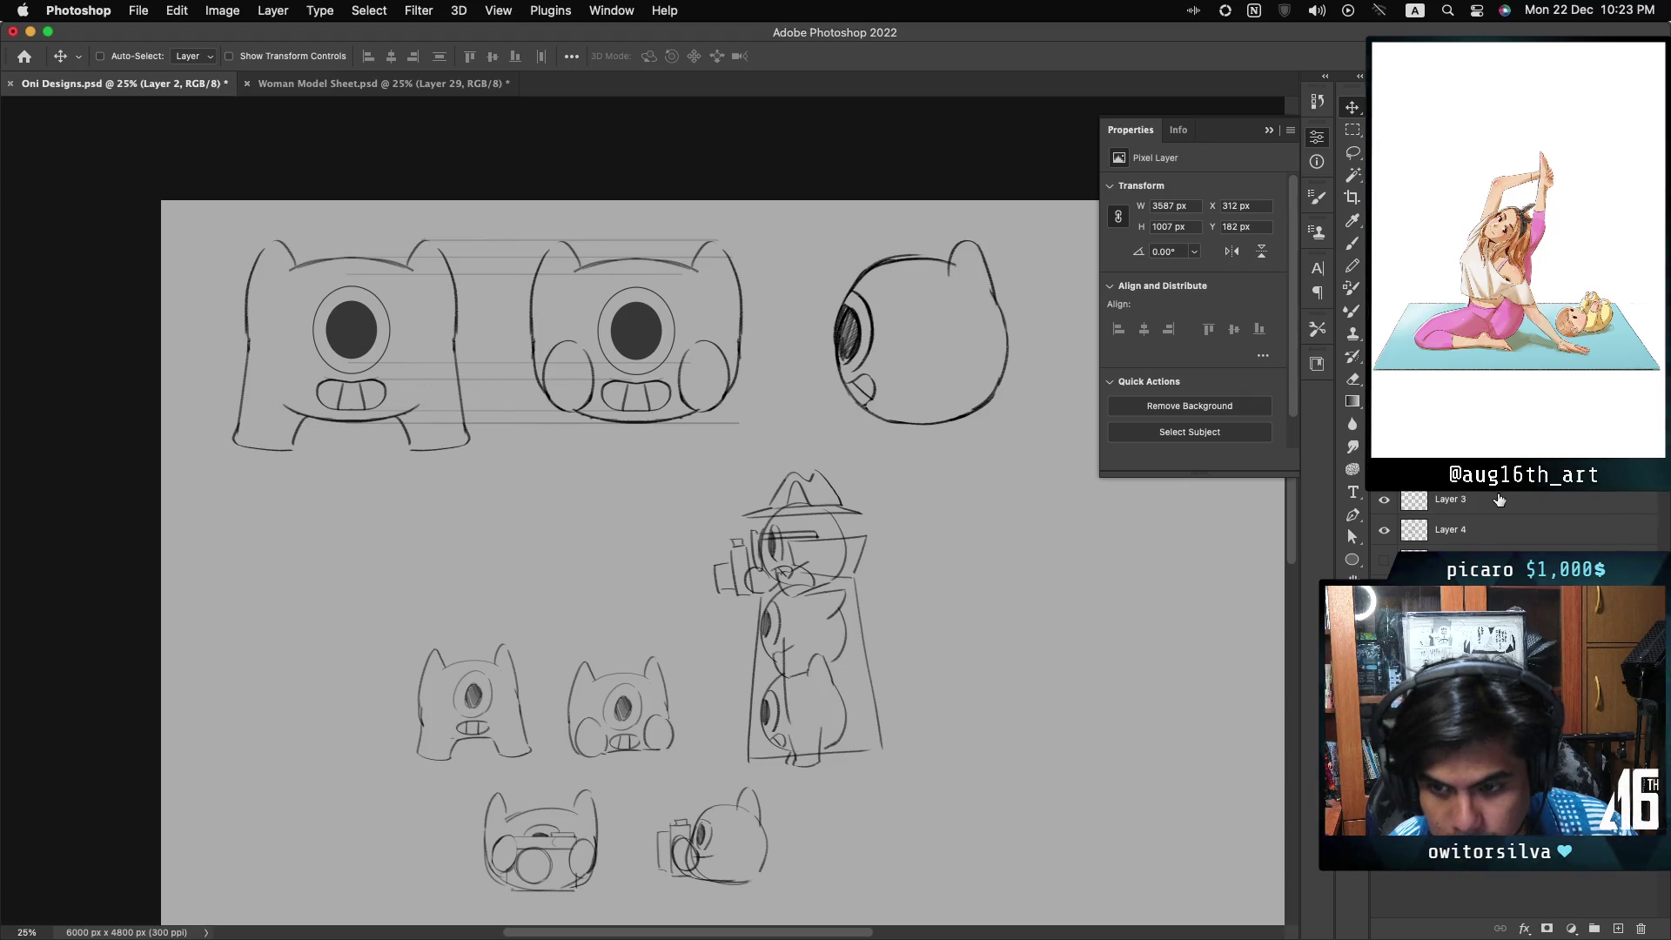
# - Brush a small mouth on the side-view head, undo the loop strokes, and hide the lower sketches
pyautogui.press('b')
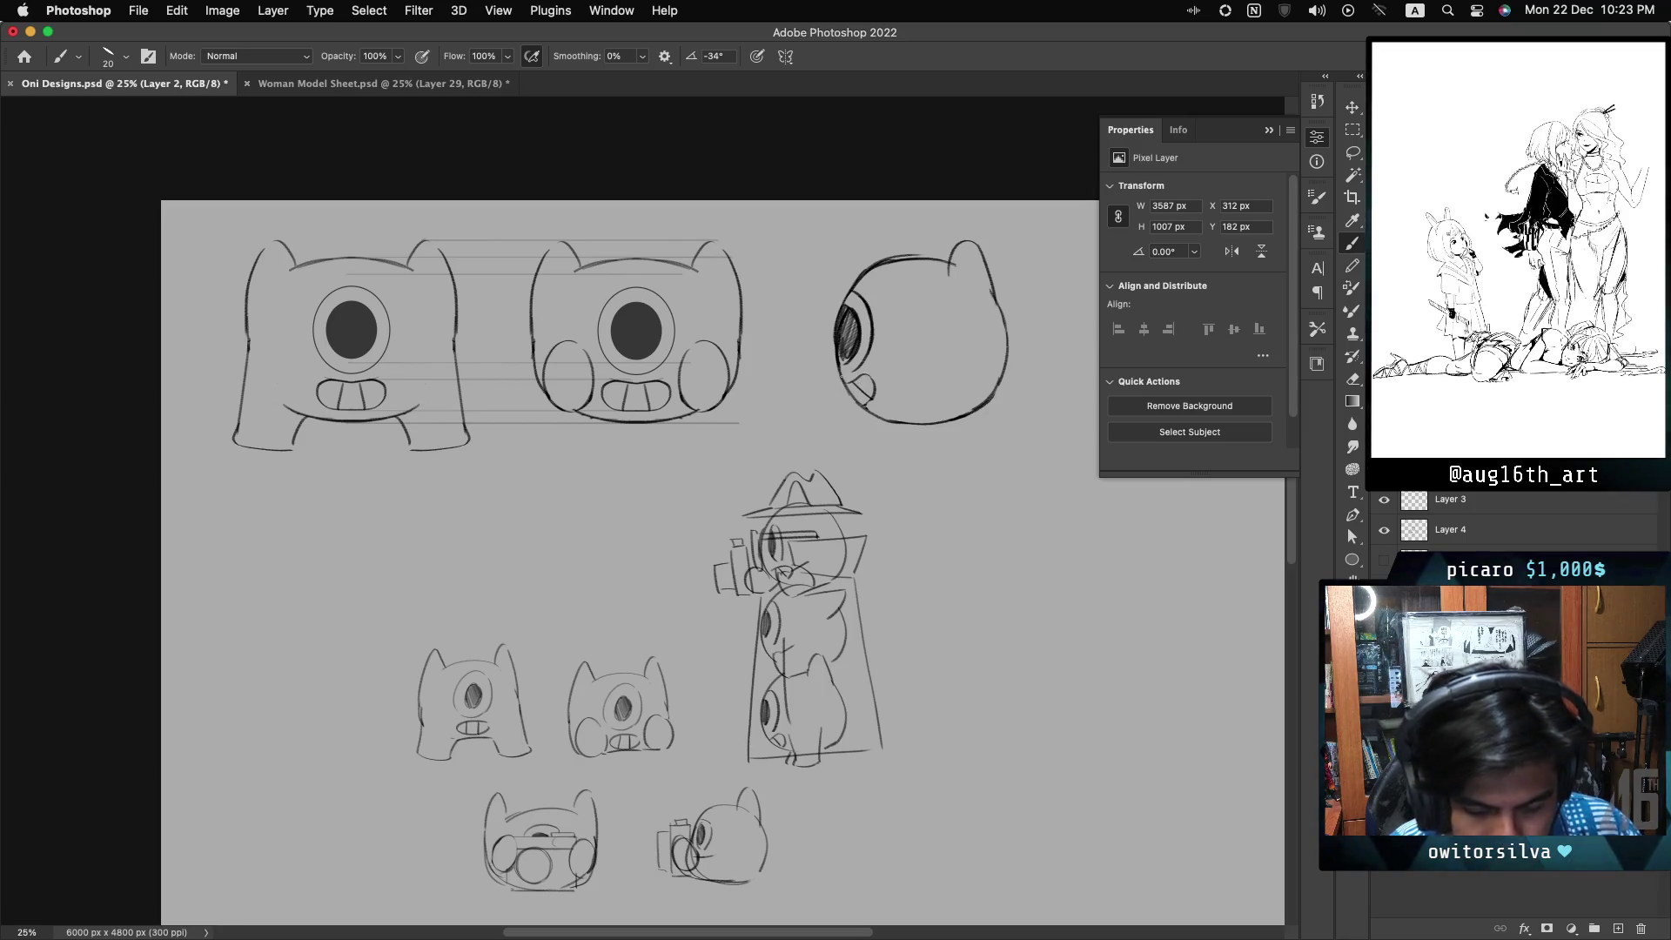
pyautogui.hotkey('ctrl', 'z')
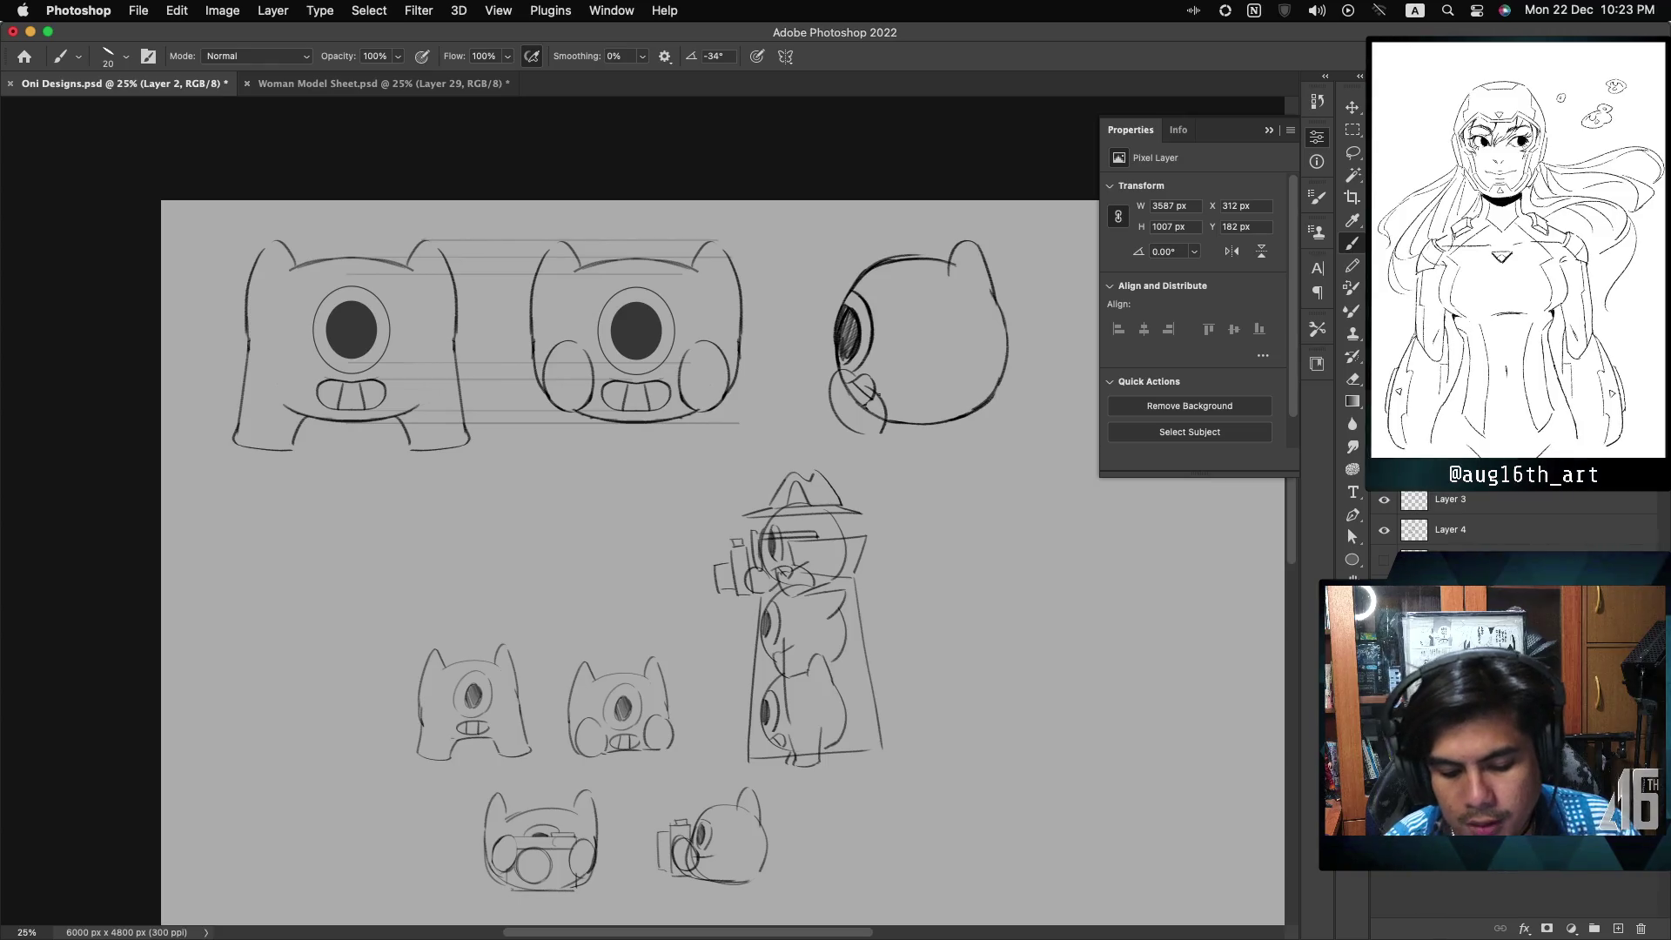
pyautogui.hotkey('ctrl', 'z')
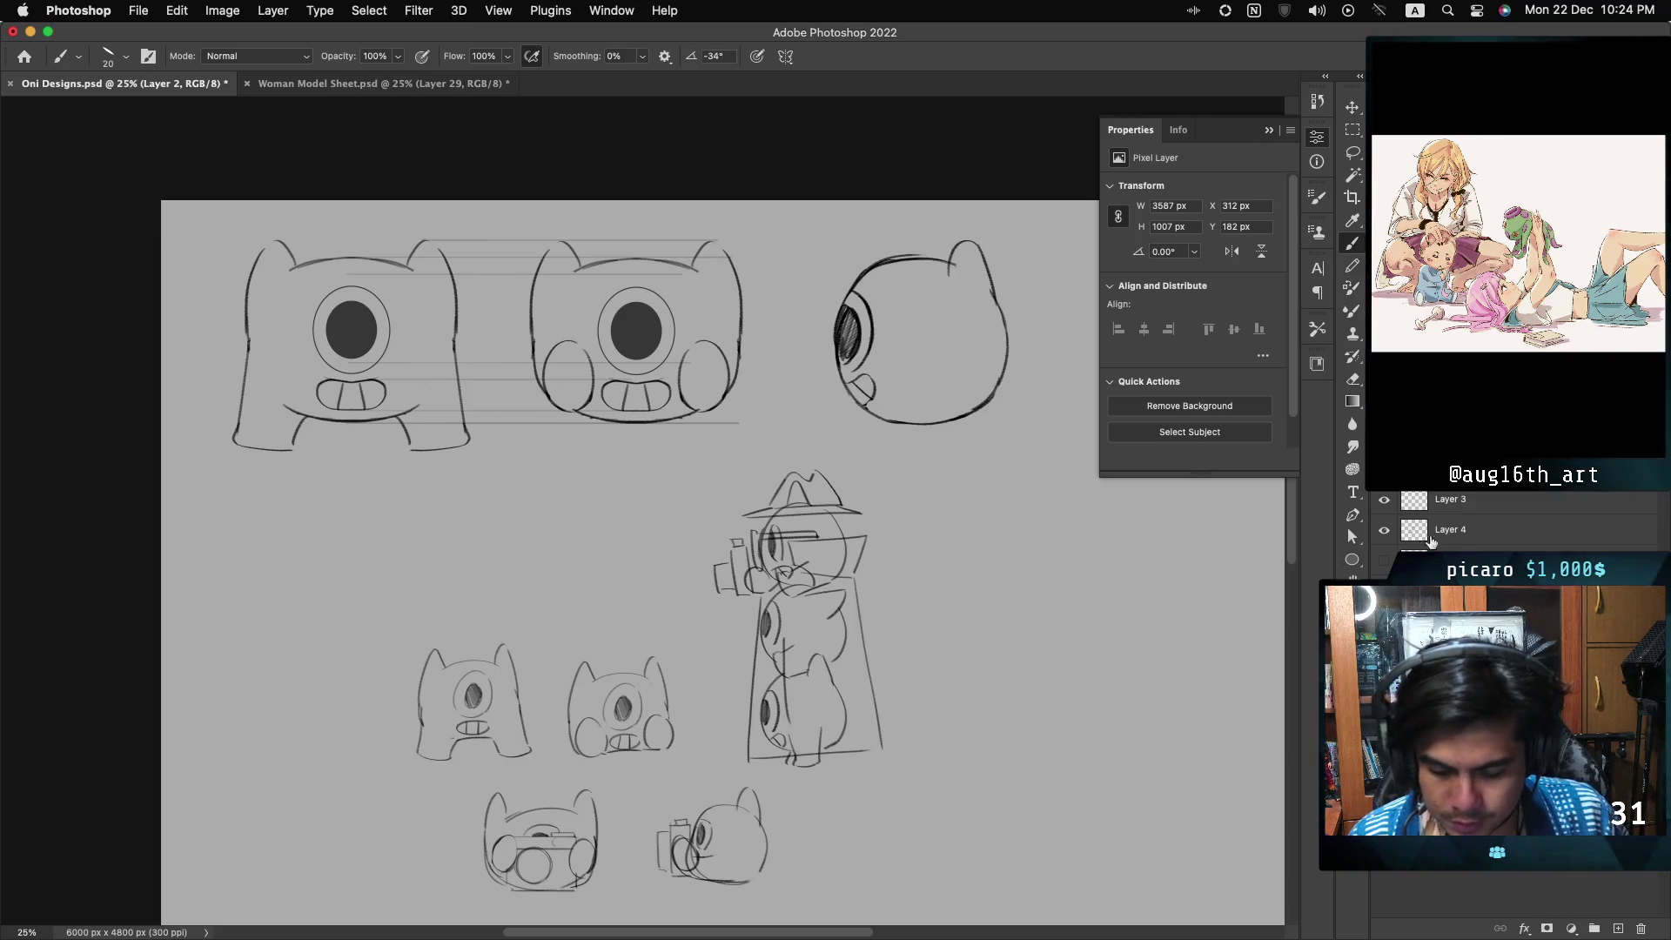
pyautogui.click(1383, 529)
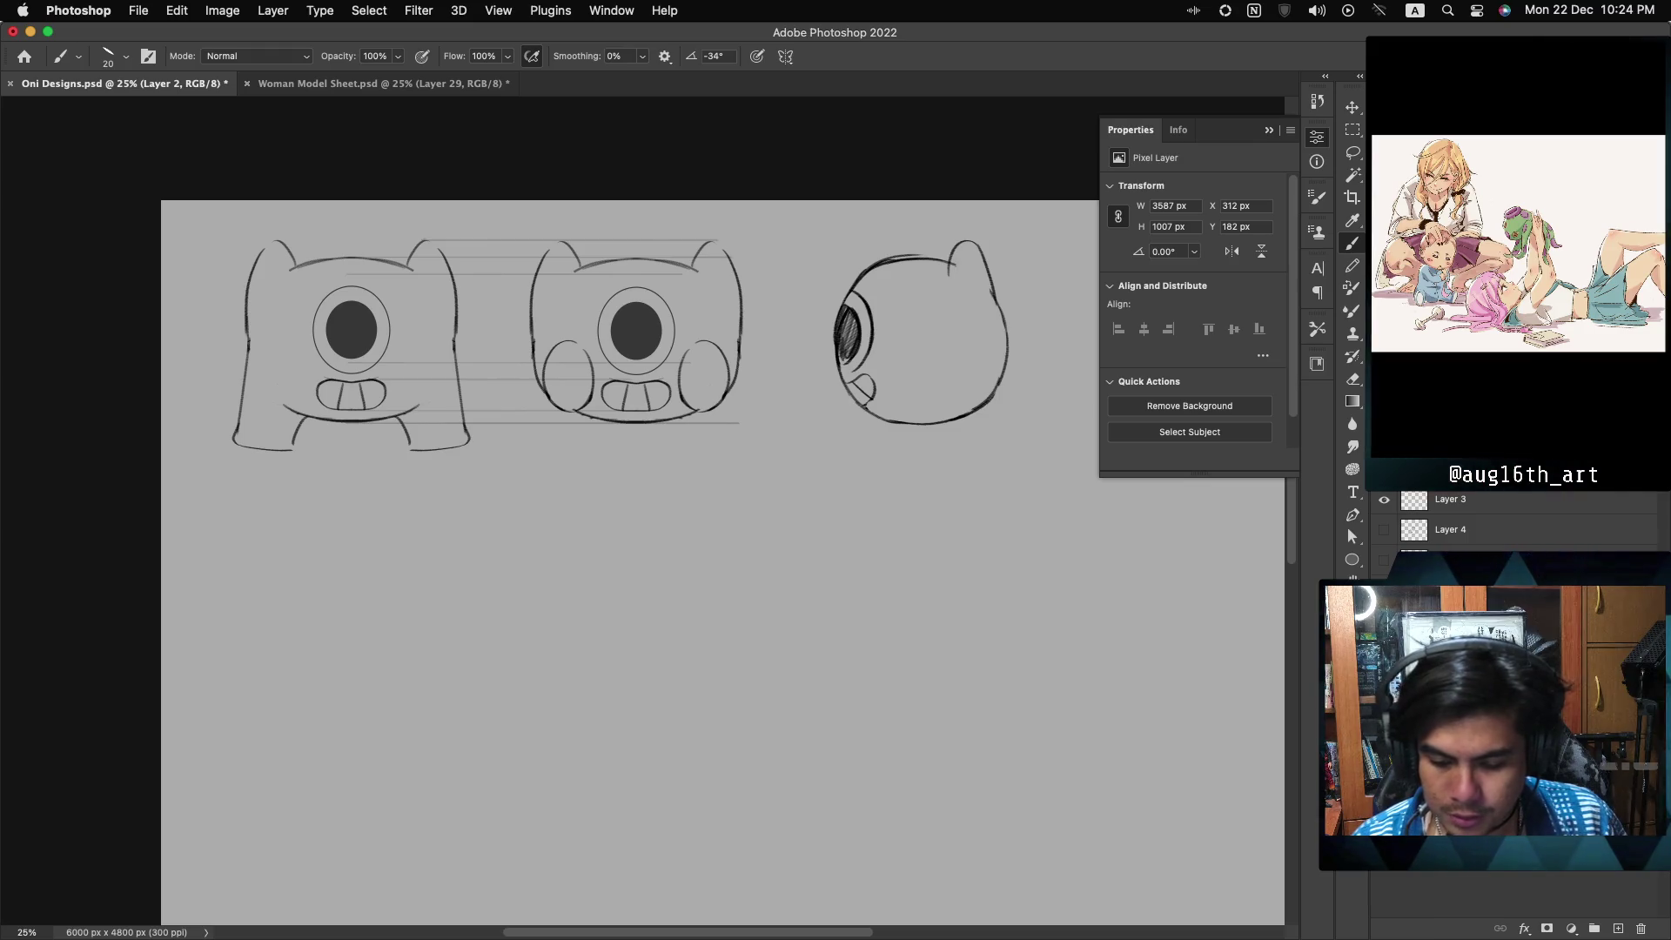
pyautogui.scroll(5, 642, 512)
pyautogui.scroll(3, 643, 512)
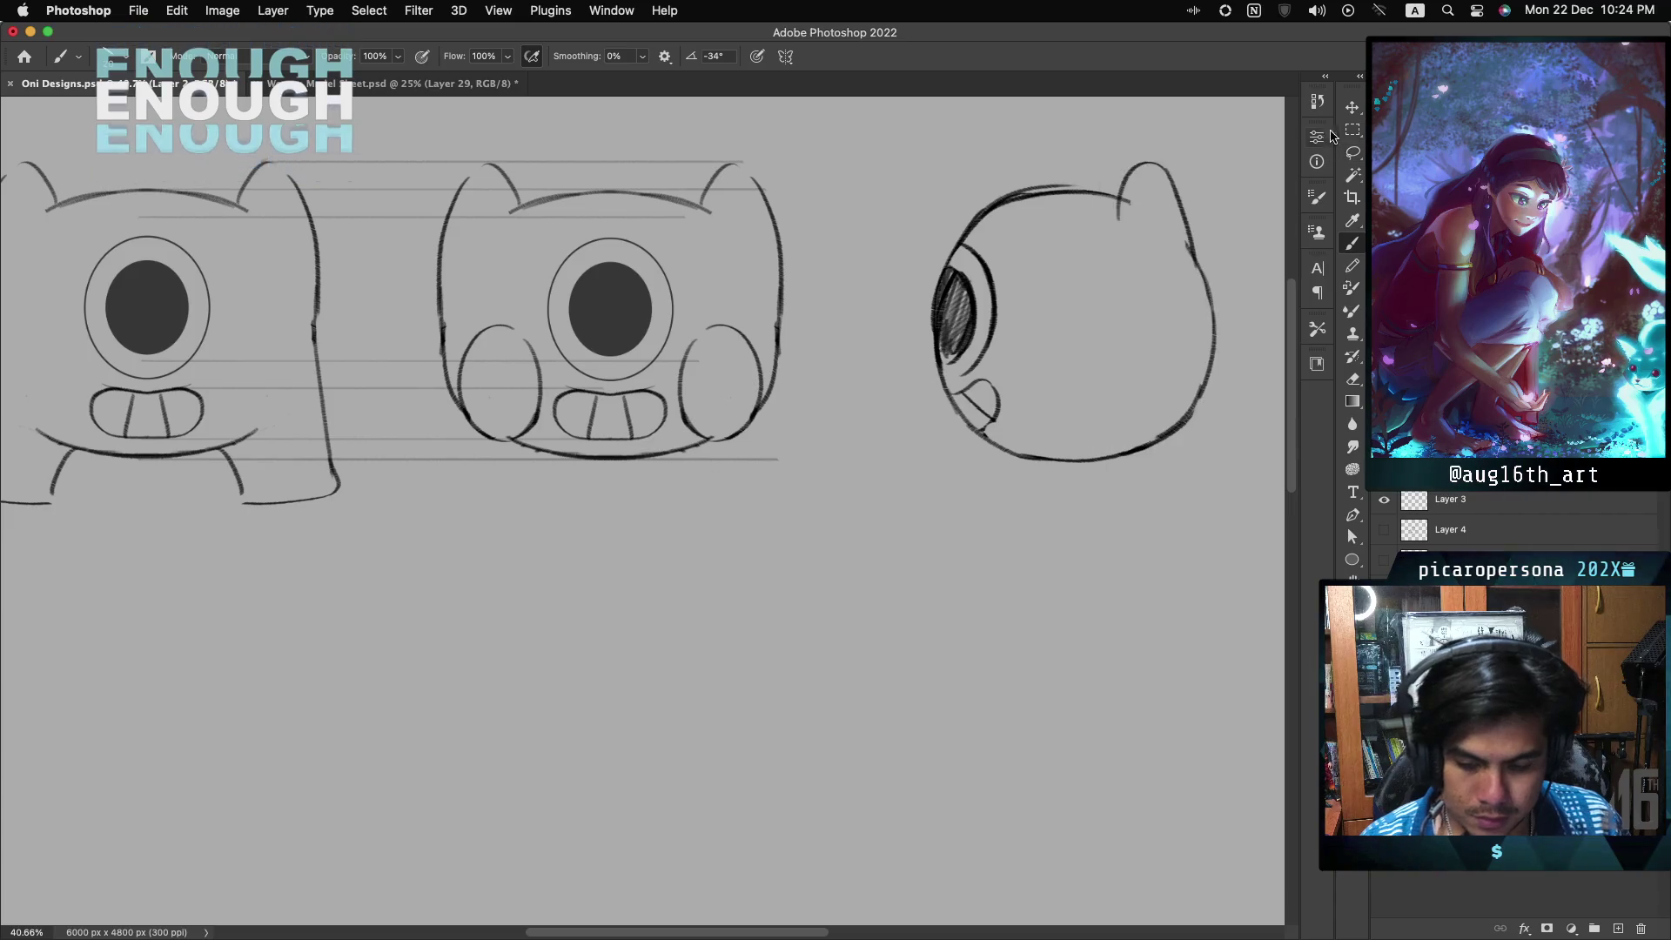
pyautogui.hscroll(-3, 643, 511)
pyautogui.hscroll(-2, 643, 512)
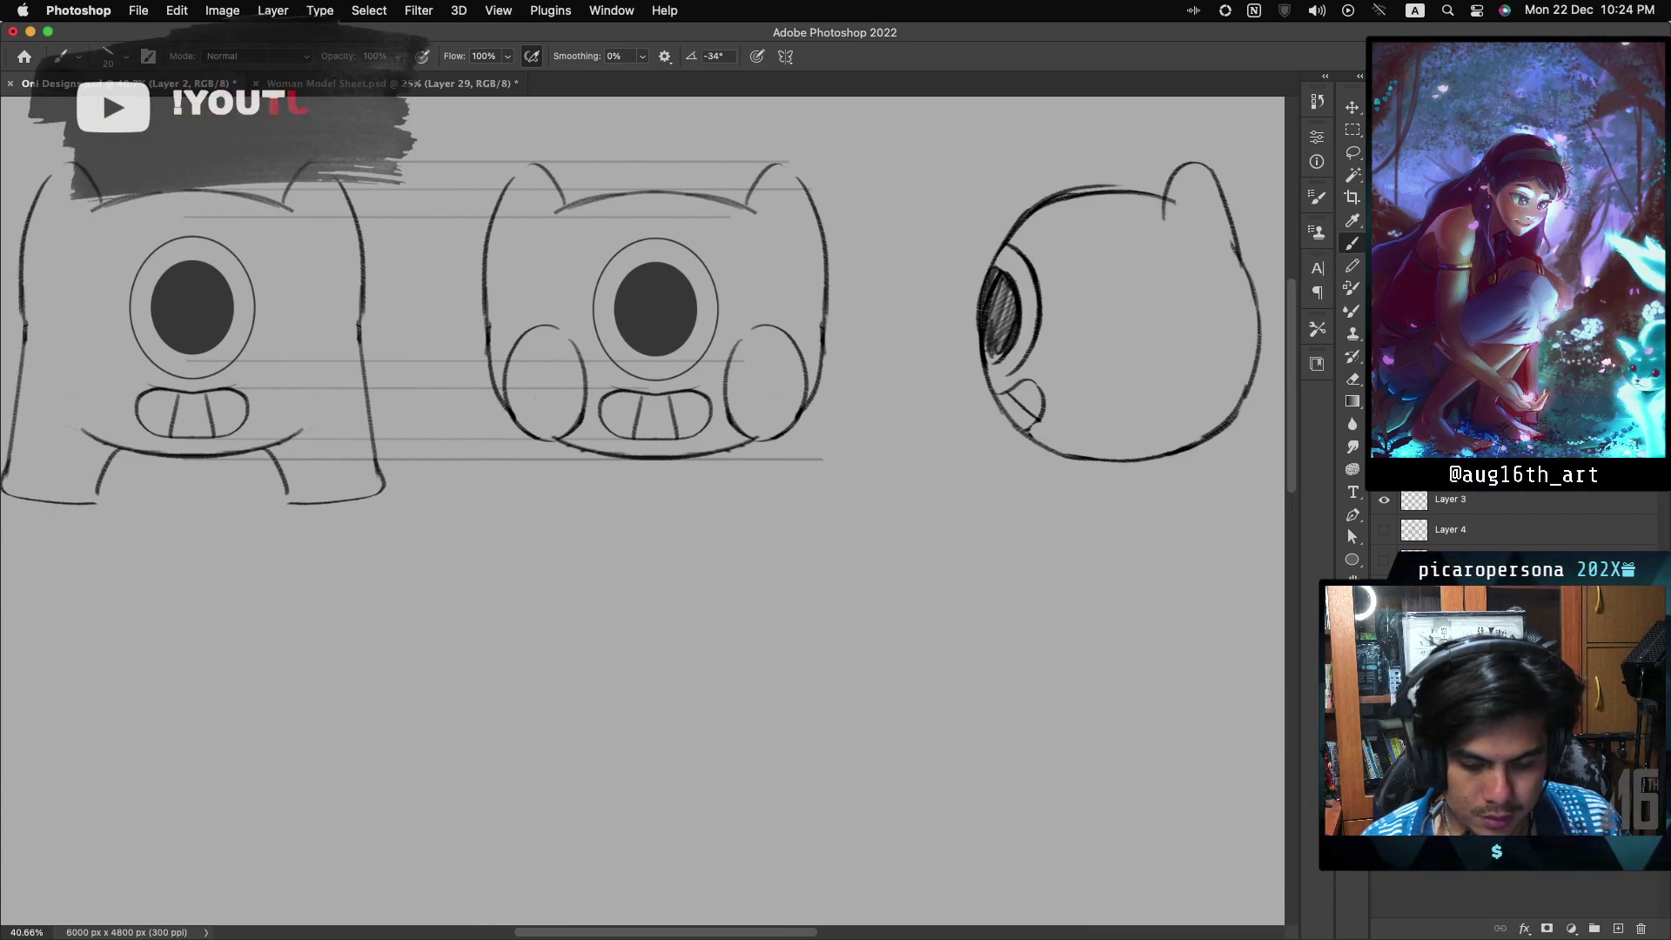
pyautogui.hscroll(1, 642, 512)
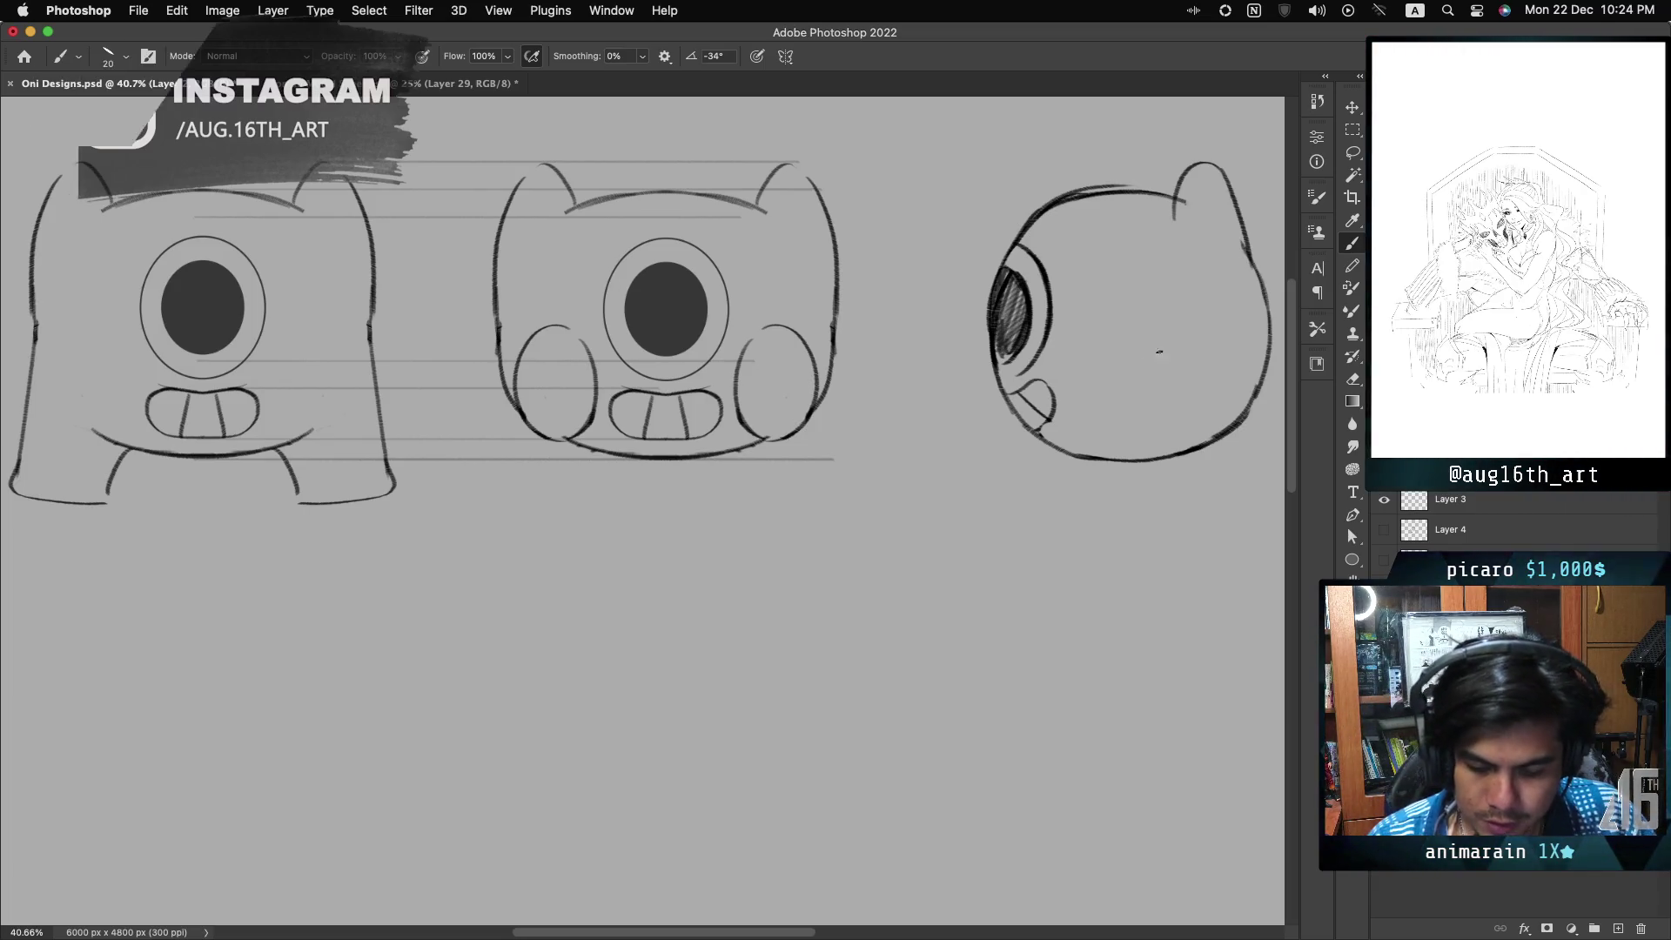
# - Lasso the two right-hand heads and move them 229 px left
pyautogui.press('l')
pyautogui.moveTo(863, 121); pyautogui.dragTo(432, 309)
pyautogui.moveTo(1284, 369)
pyautogui.mouseDown()
pyautogui.moveTo(1199, 127)
pyautogui.moveTo(940, 129)
pyautogui.mouseUp()
pyautogui.hotkey('ctrl', 't')
pyautogui.moveTo(1162, 374); pyautogui.dragTo(1082, 387)
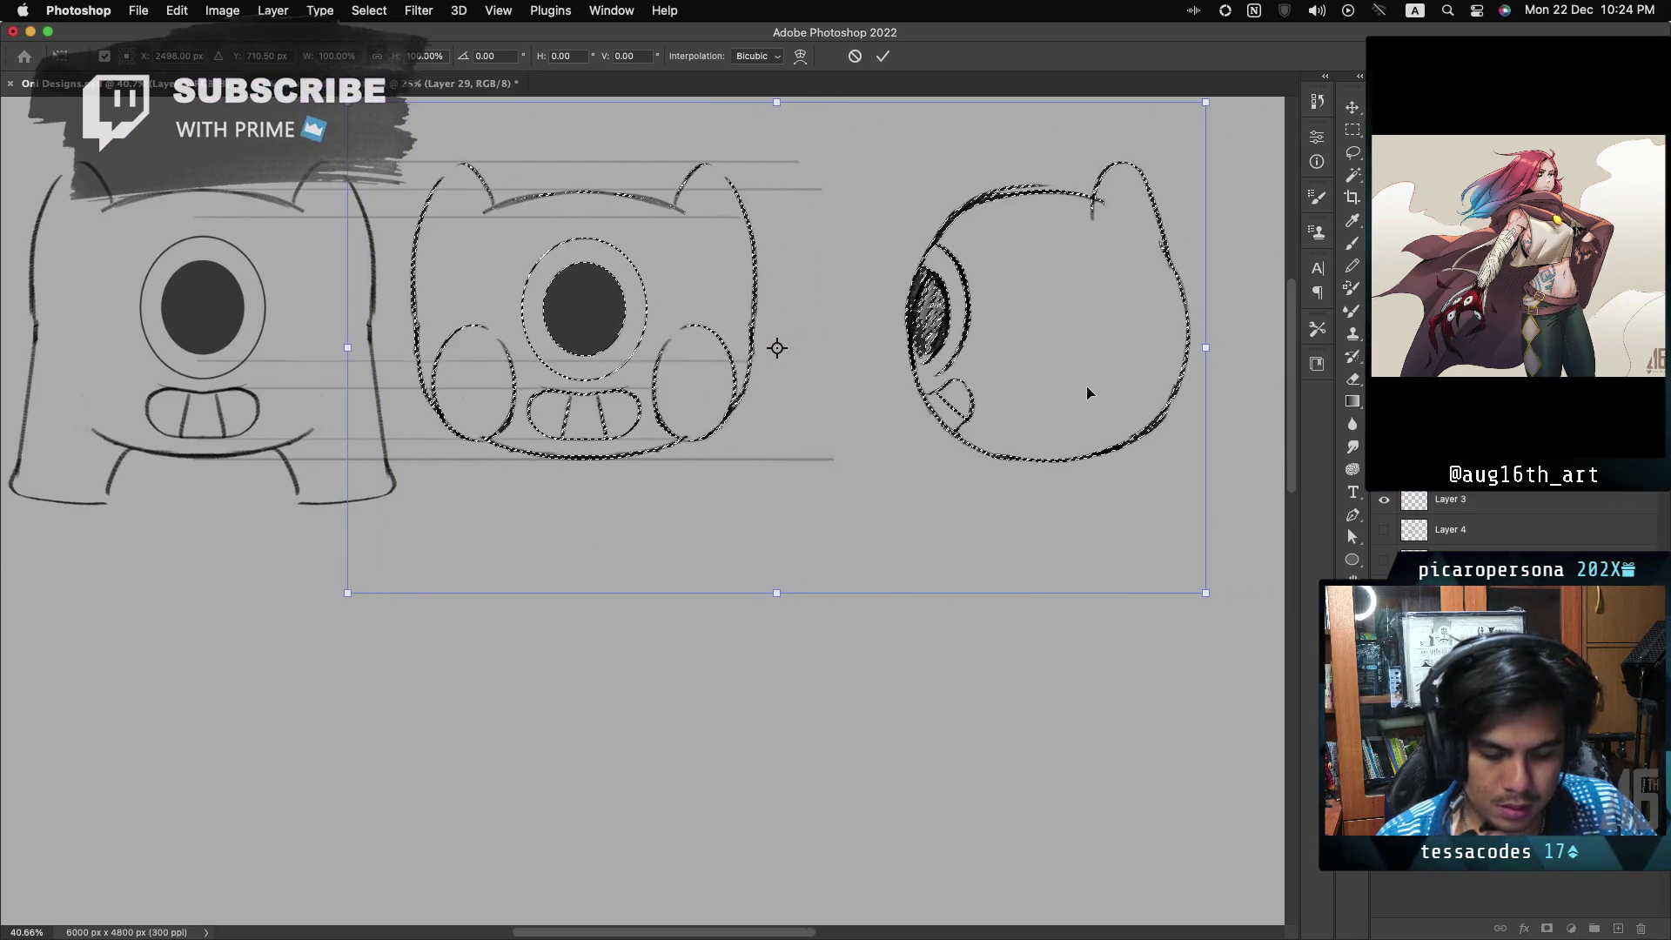
pyautogui.press('Return')
pyautogui.hotkey('ctrl', 'd')
# - Move the side-view head a further 290 px left and deselect
pyautogui.hotkey('ctrl', 'shift', 'd')
pyautogui.hotkey('ctrl', 't')
pyautogui.moveTo(1138, 396); pyautogui.dragTo(1037, 396)
pyautogui.press('Return')
pyautogui.hotkey('ctrl', 'd')
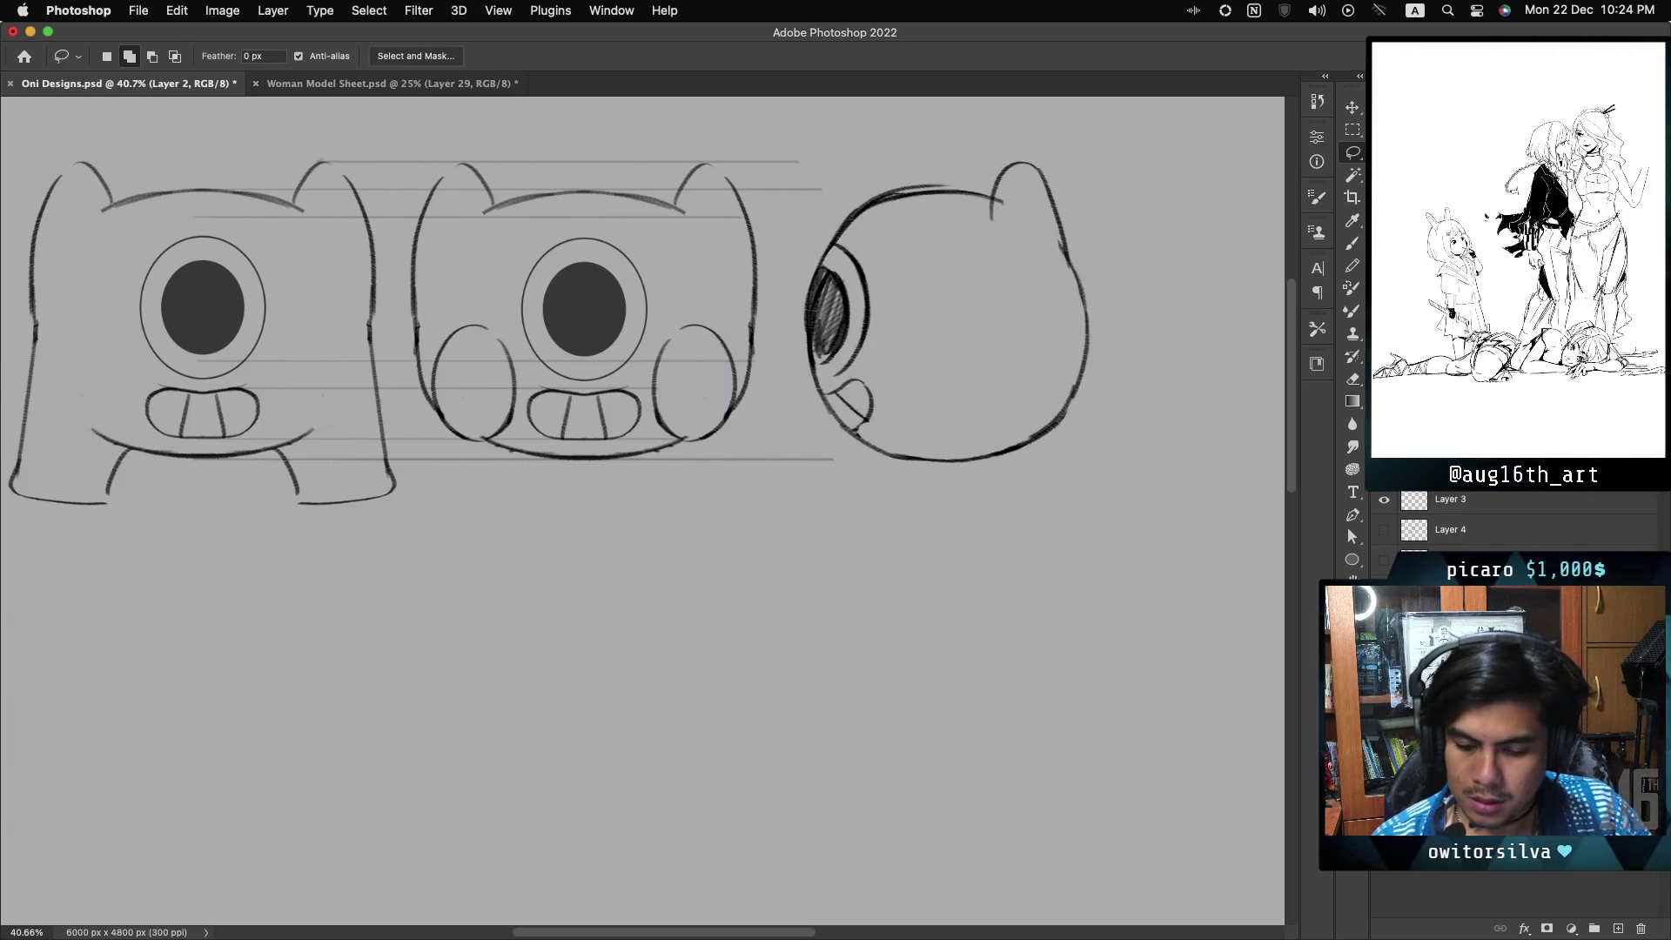
pyautogui.scroll(3, 643, 348)
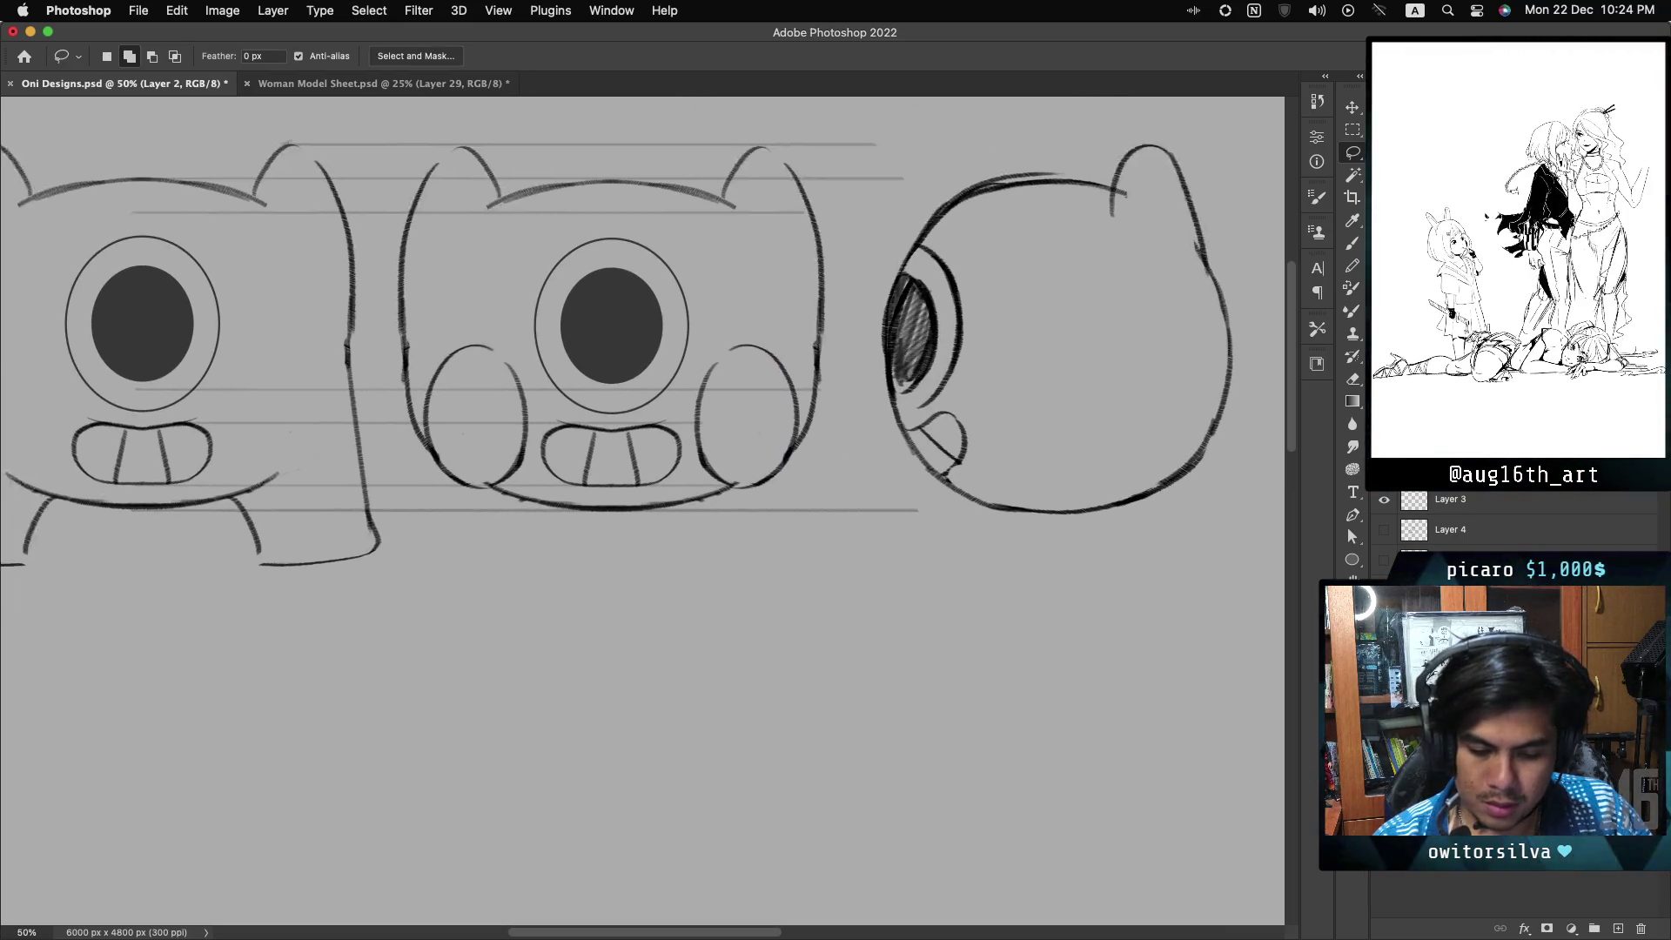
pyautogui.hscroll(-3, 642, 348)
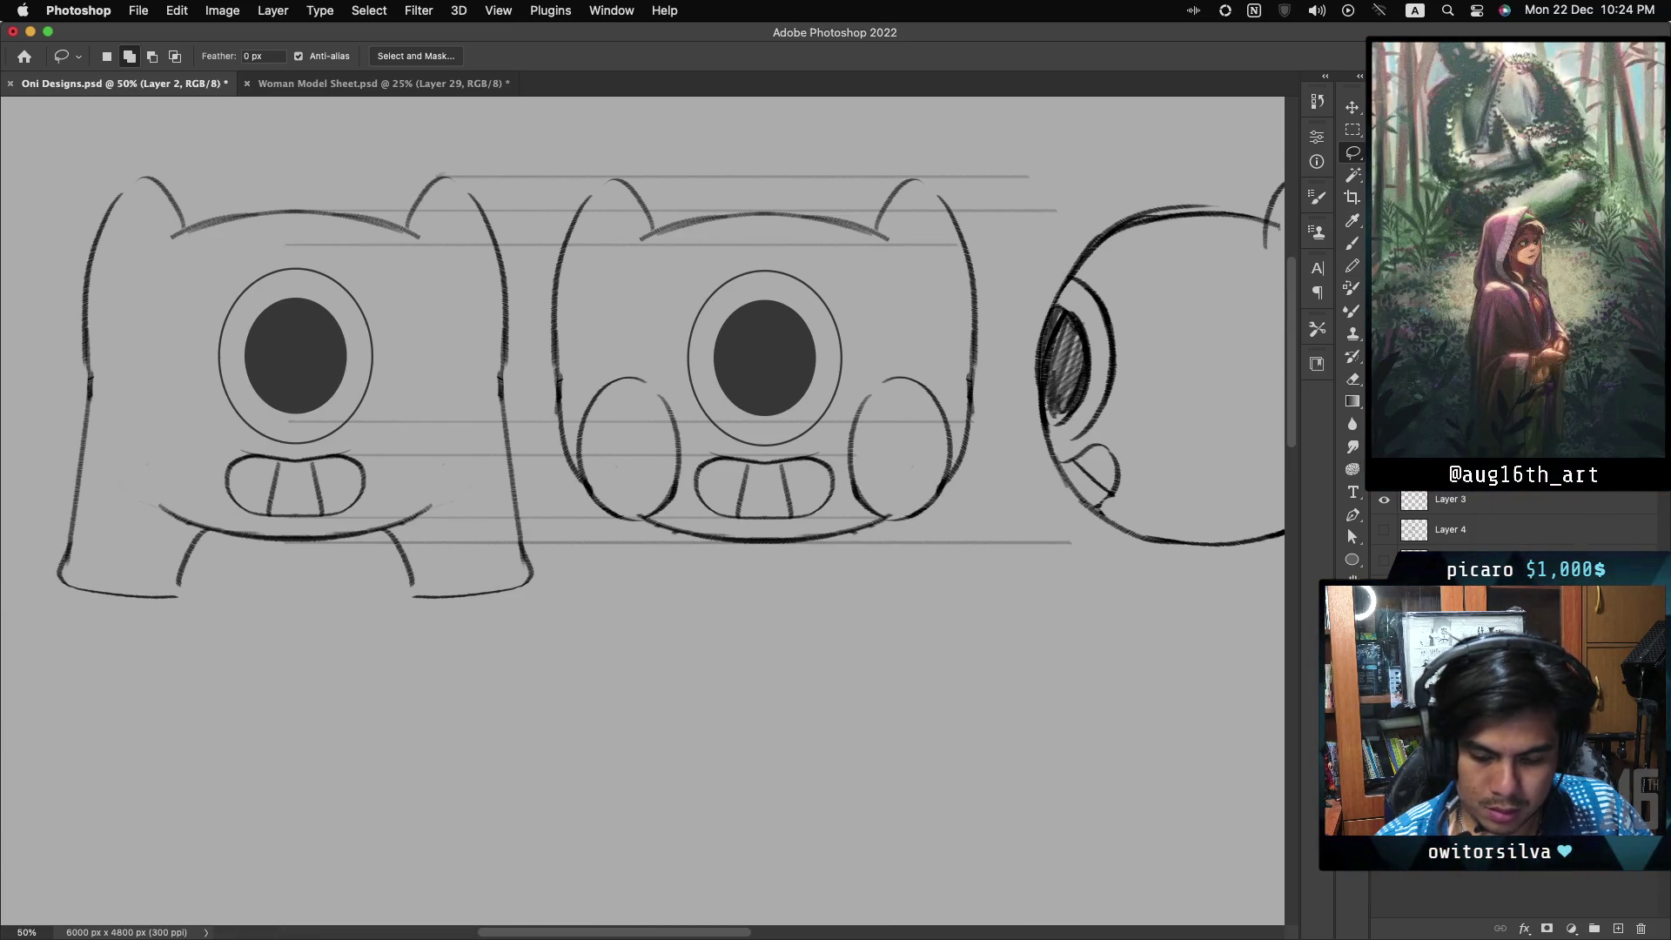
pyautogui.scroll(-2, 642, 349)
pyautogui.scroll(2, 642, 349)
pyautogui.scroll(-2, 643, 348)
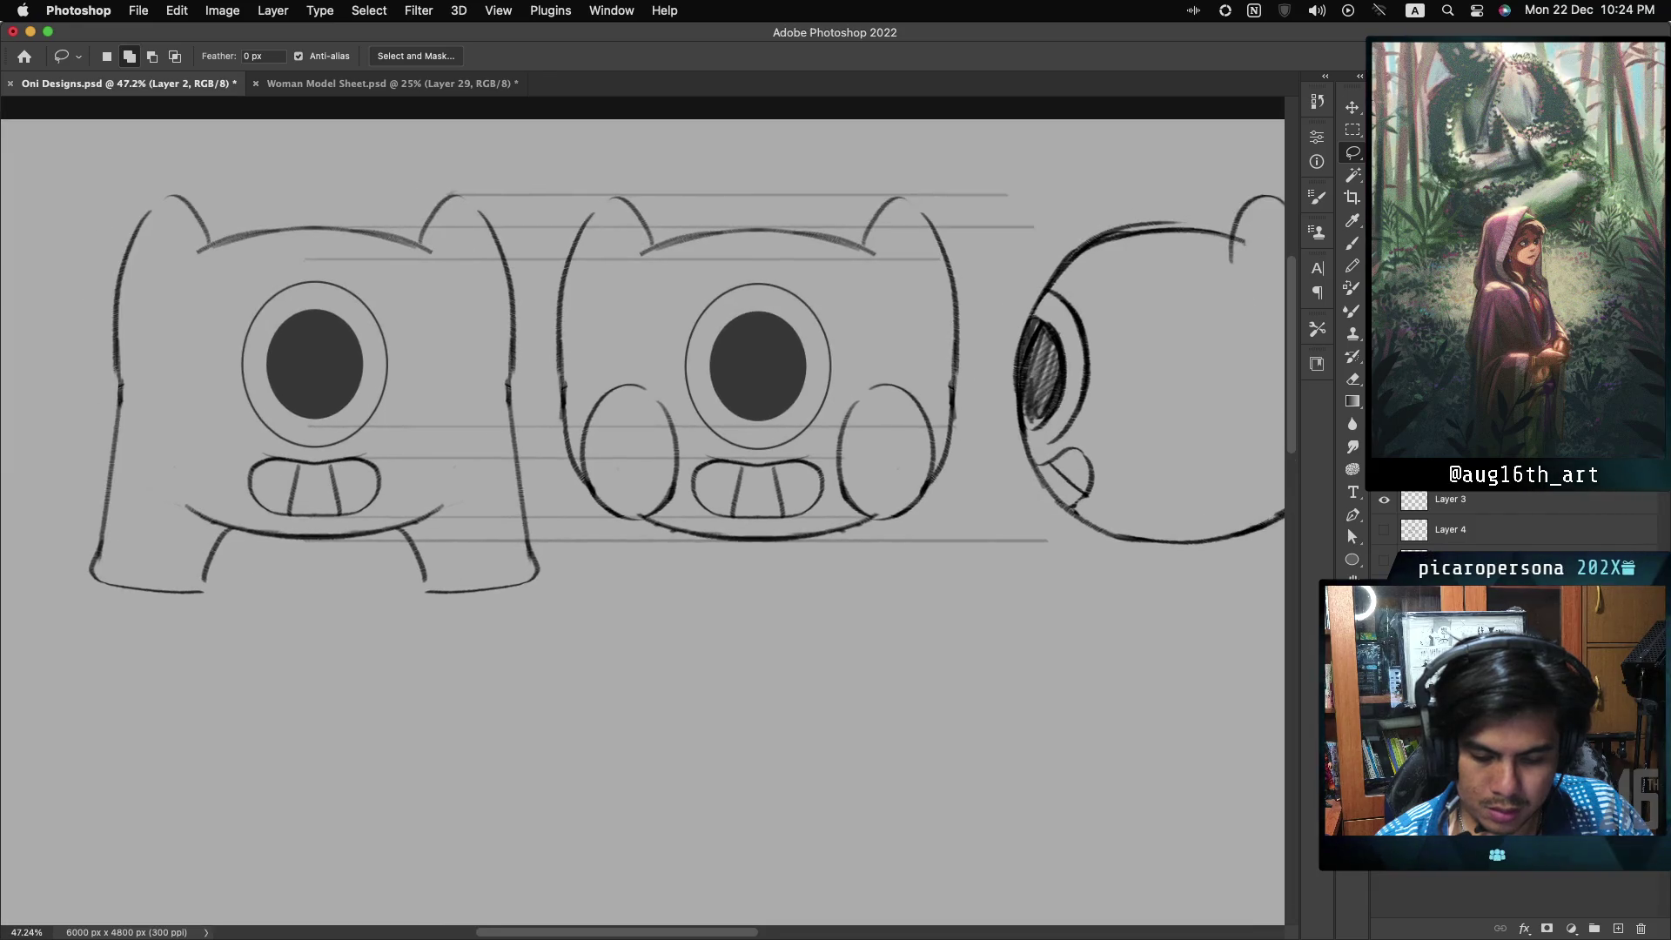
pyautogui.scroll(1, 640, 513)
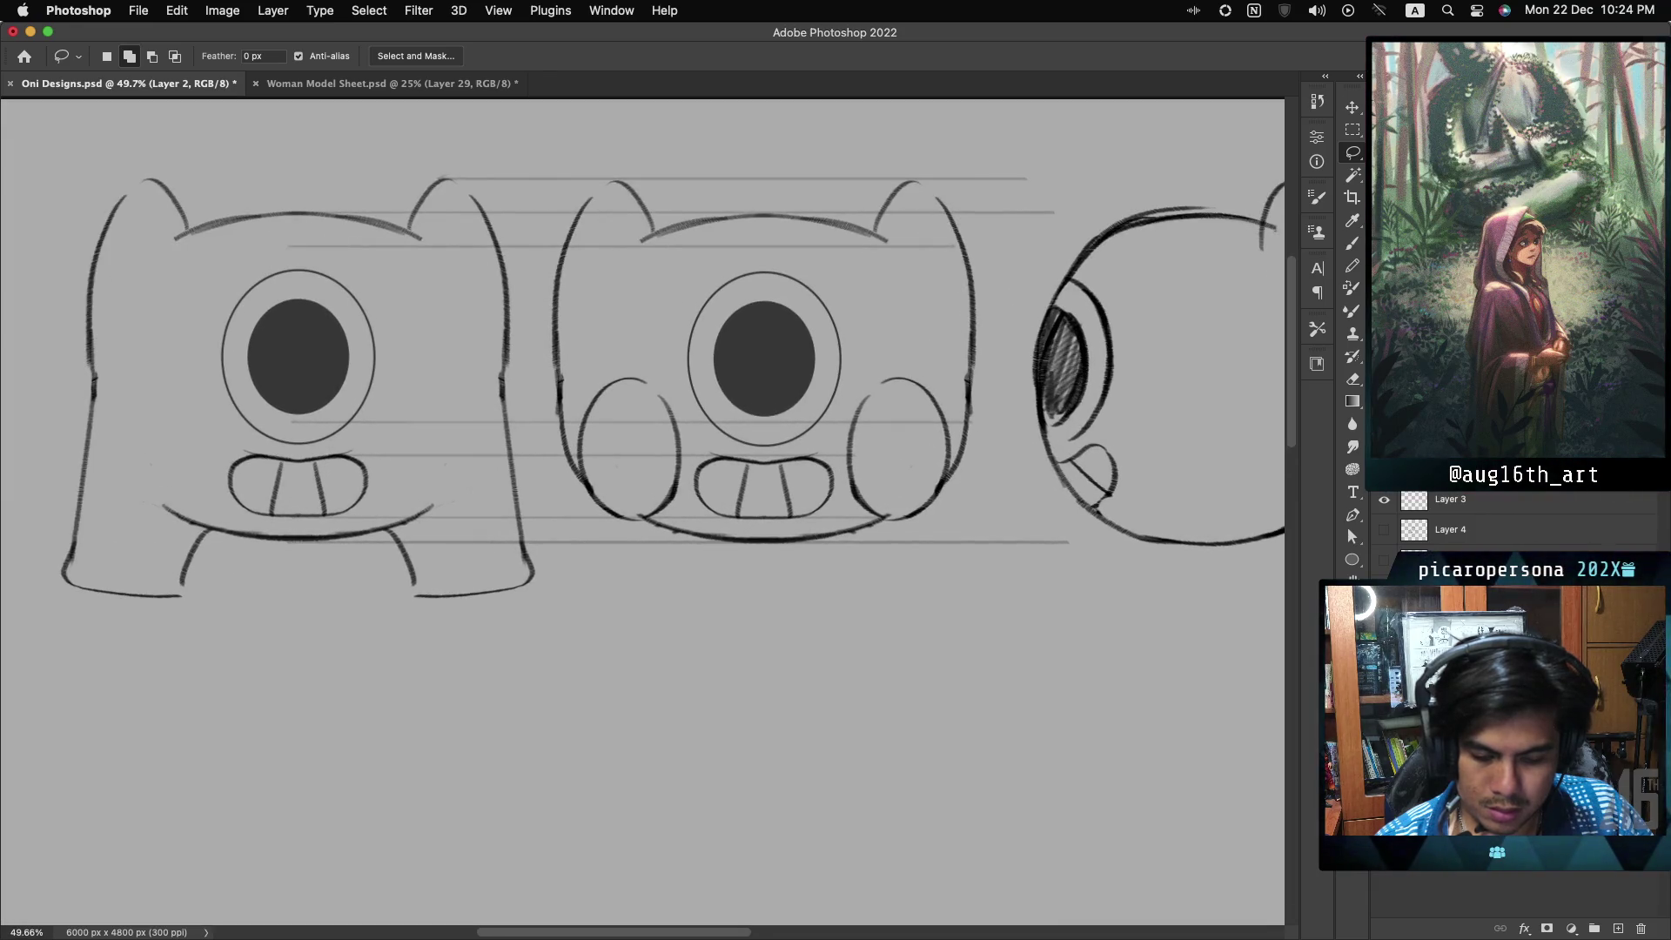
pyautogui.hscroll(3, 641, 512)
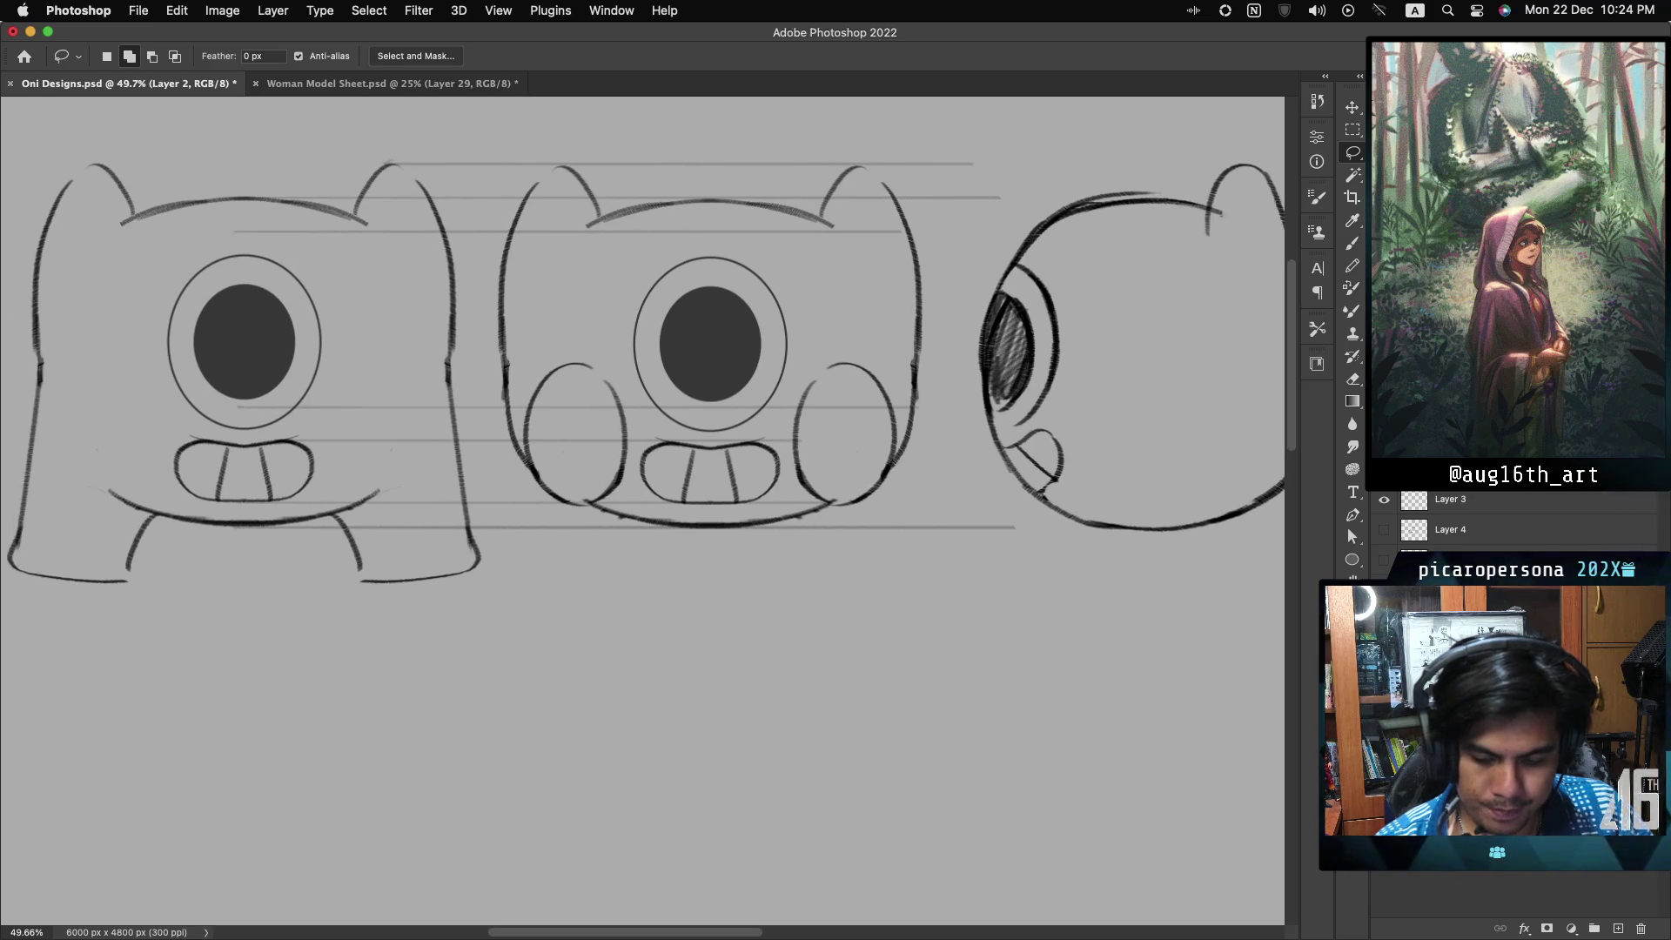
pyautogui.scroll(-1, 640, 513)
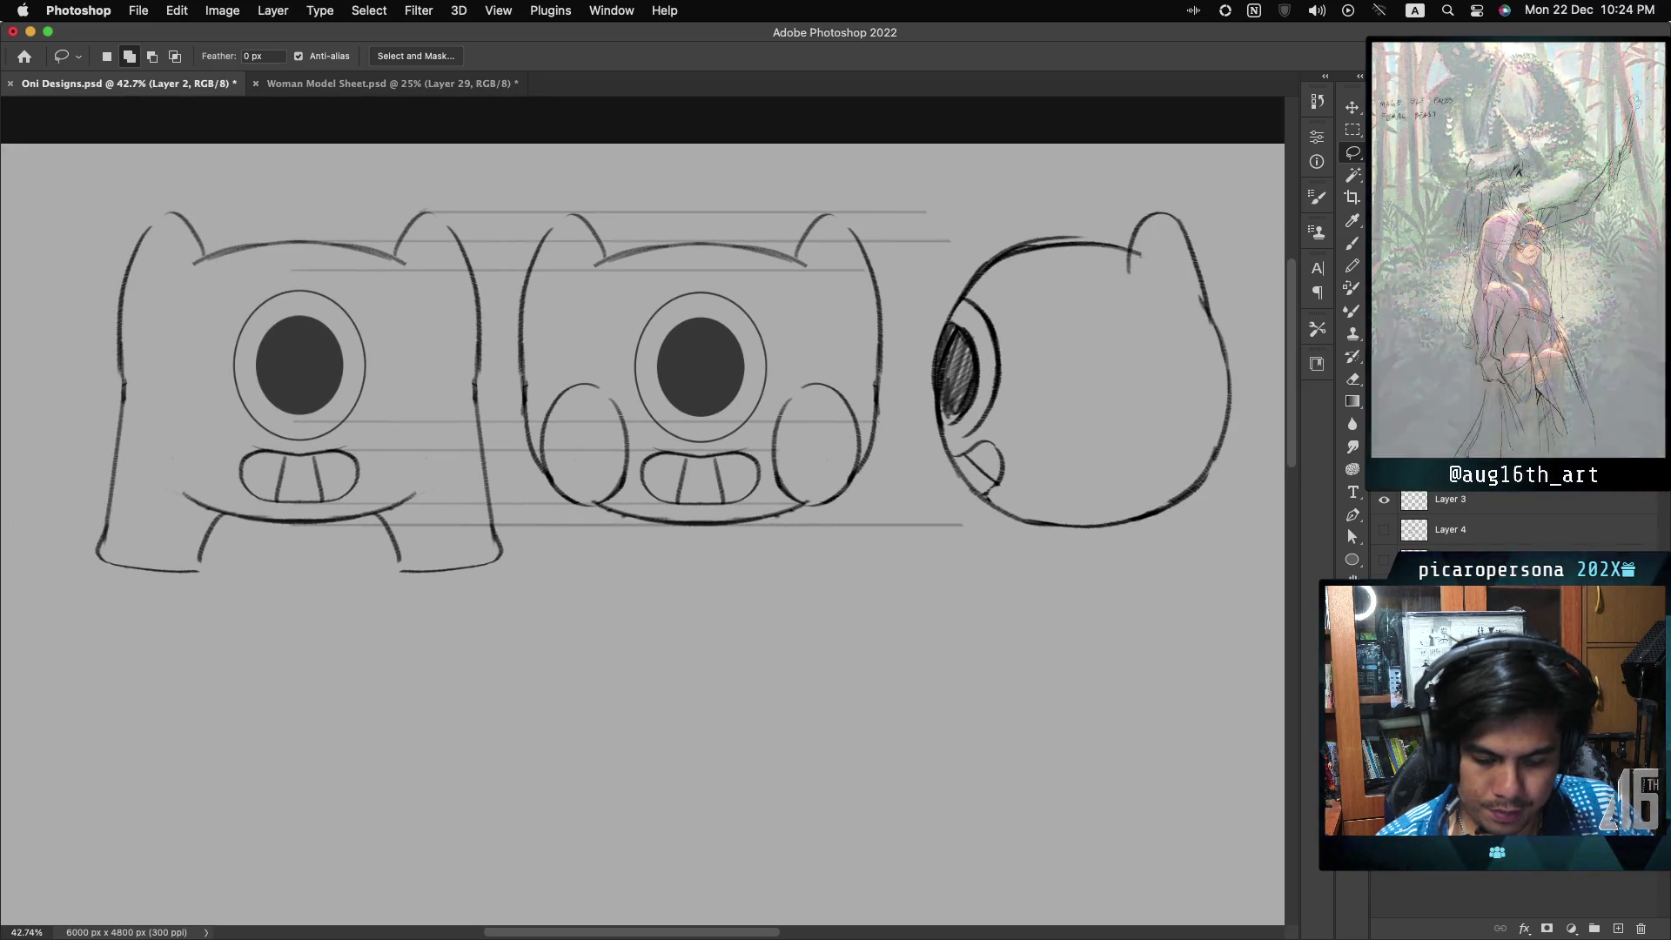
pyautogui.scroll(-2, 640, 512)
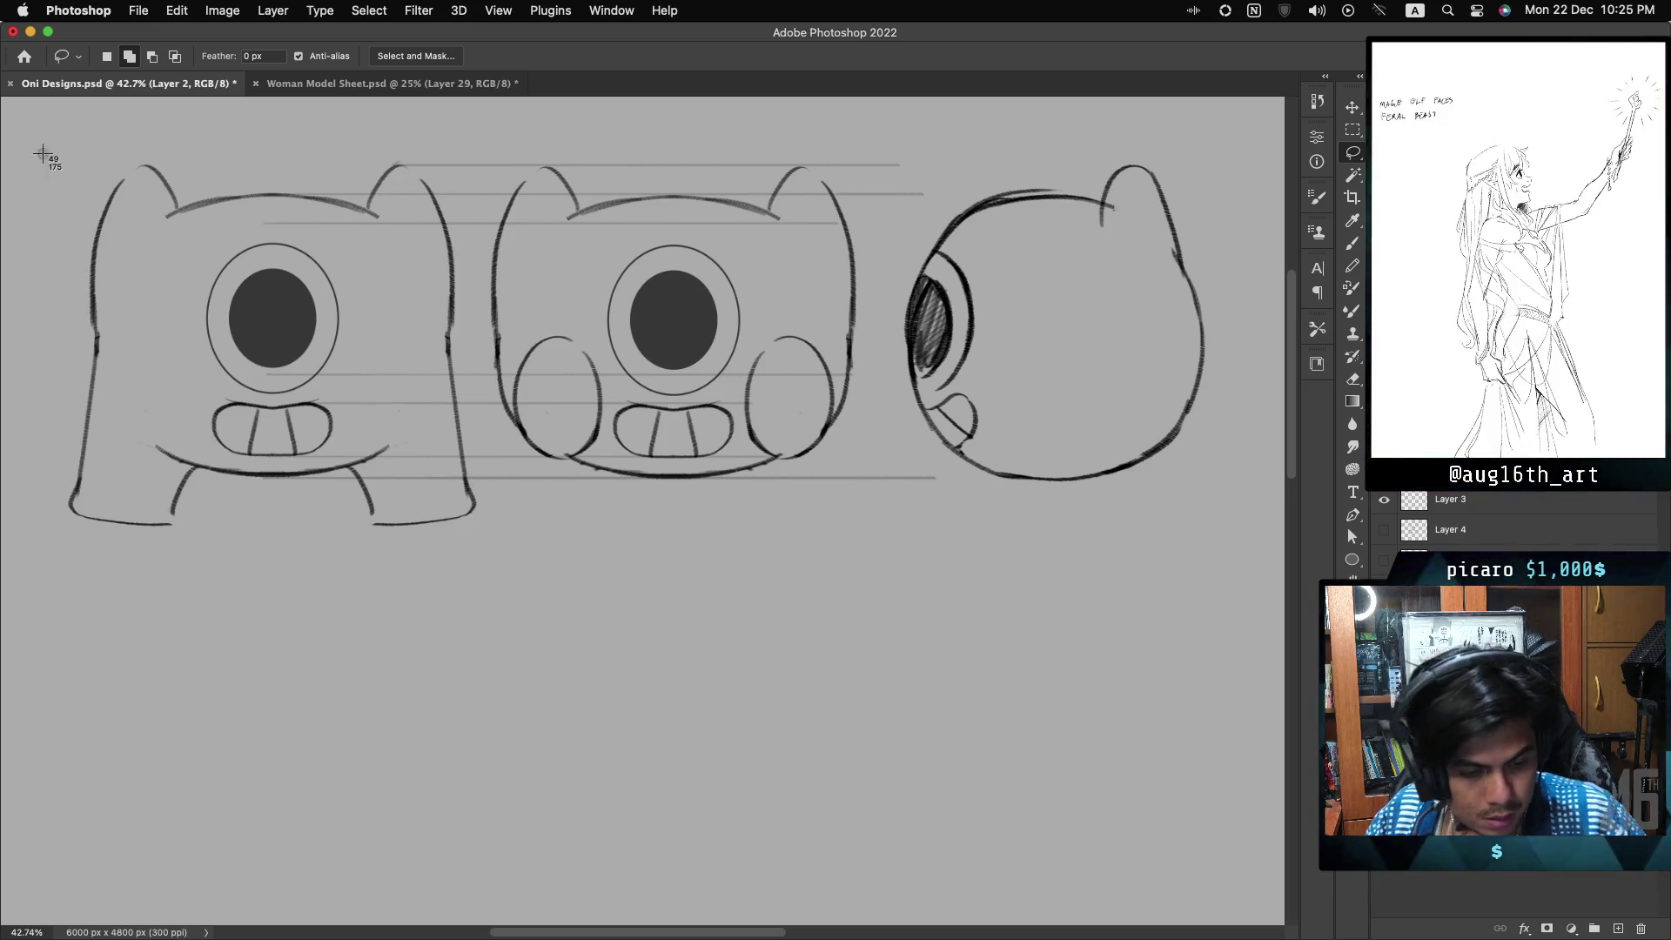
pyautogui.moveTo(18, 111)
pyautogui.mouseDown()
pyautogui.moveTo(29, 159)
pyautogui.moveTo(414, 586)
pyautogui.moveTo(1074, 597)
pyautogui.moveTo(1227, 578)
pyautogui.moveTo(1244, 555)
pyautogui.moveTo(1259, 568)
pyautogui.mouseUp()
pyautogui.hotkey('ctrl', 'd')
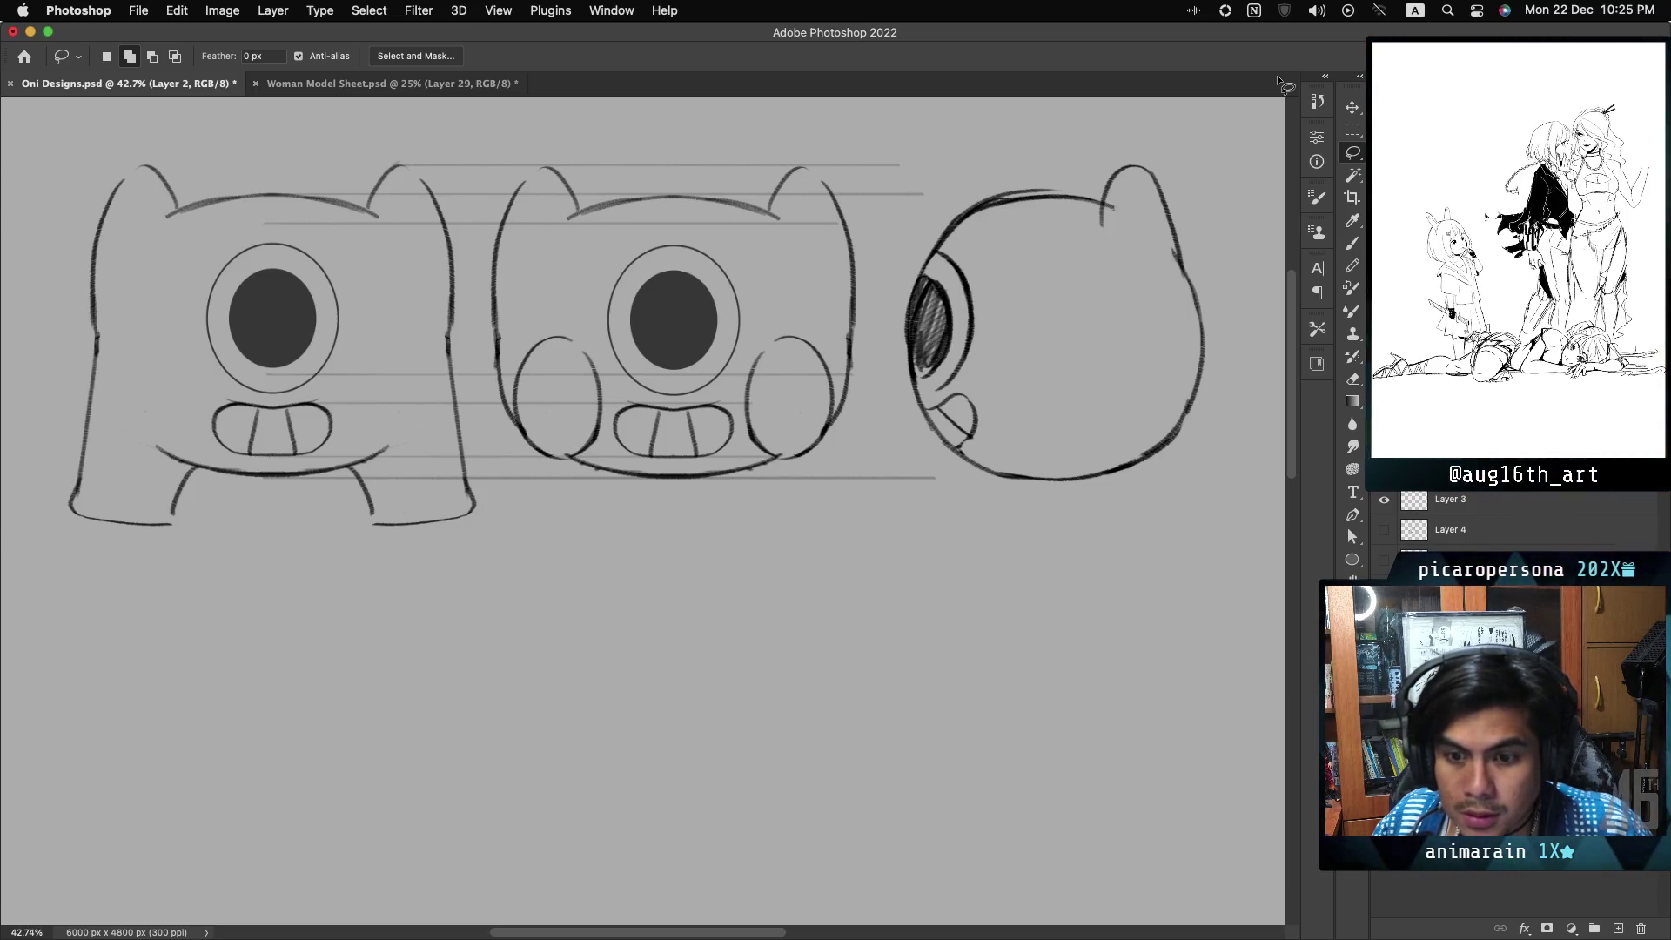
# - Post the oni head-views screenshot in the Discord DM, then return to Photoshop
pyautogui.press('super+Tab')
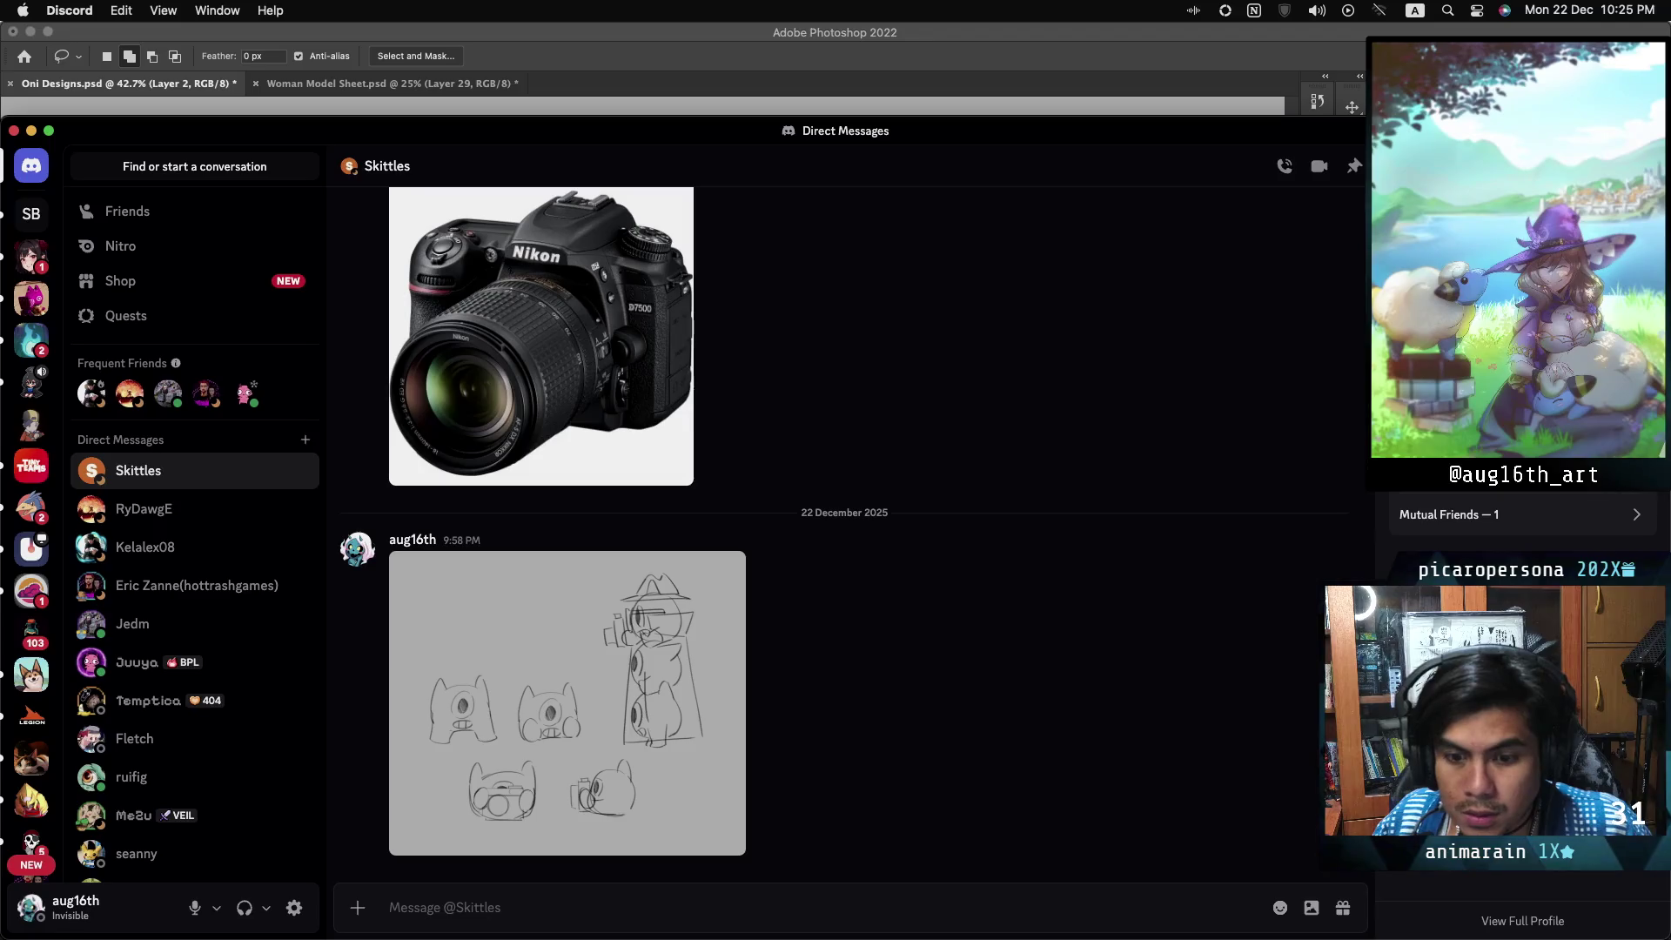
pyautogui.moveTo(1523, 853)
pyautogui.mouseDown()
pyautogui.moveTo(1178, 757)
pyautogui.moveTo(966, 864)
pyautogui.mouseUp()
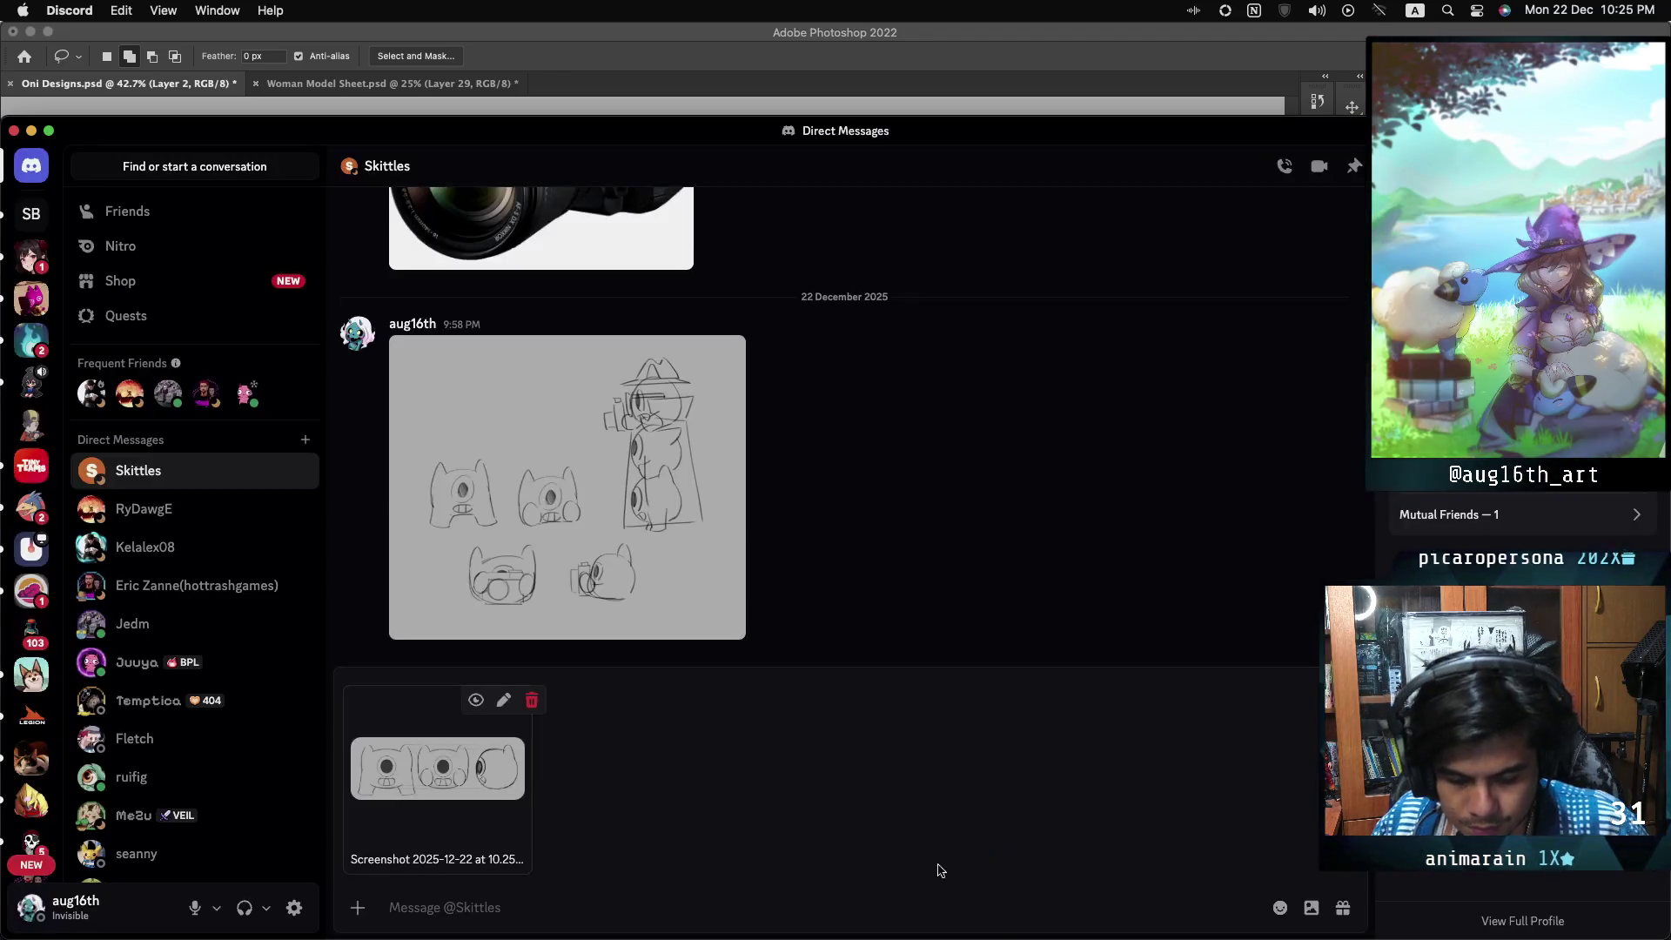
pyautogui.press('Return')
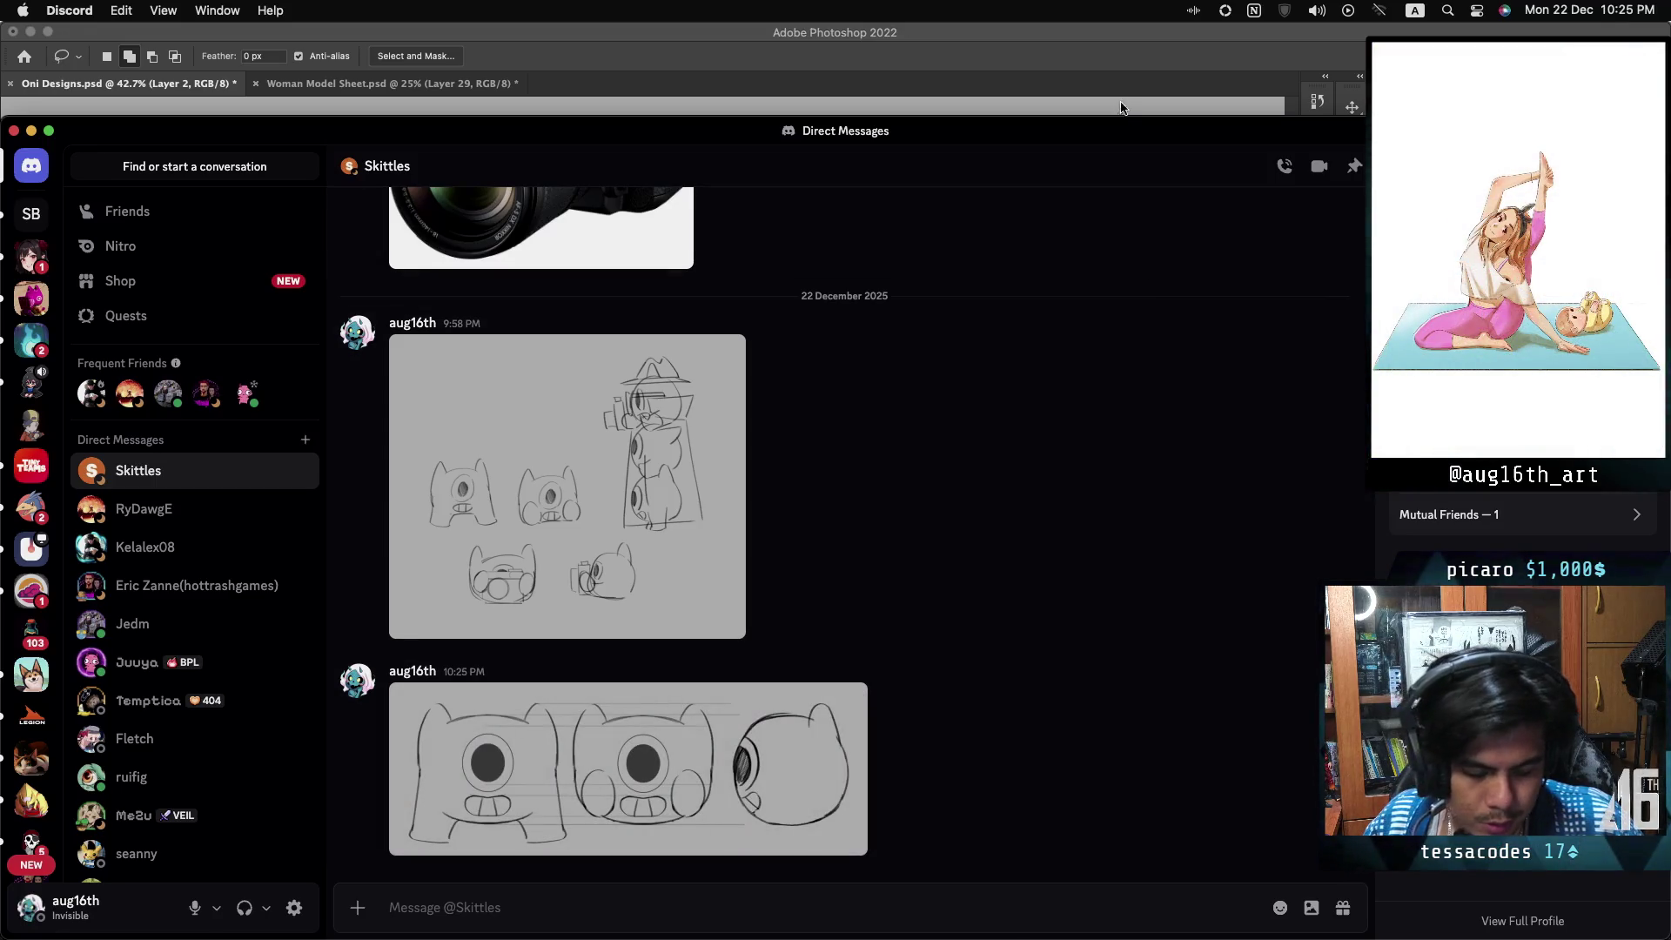
pyautogui.click(1094, 37)
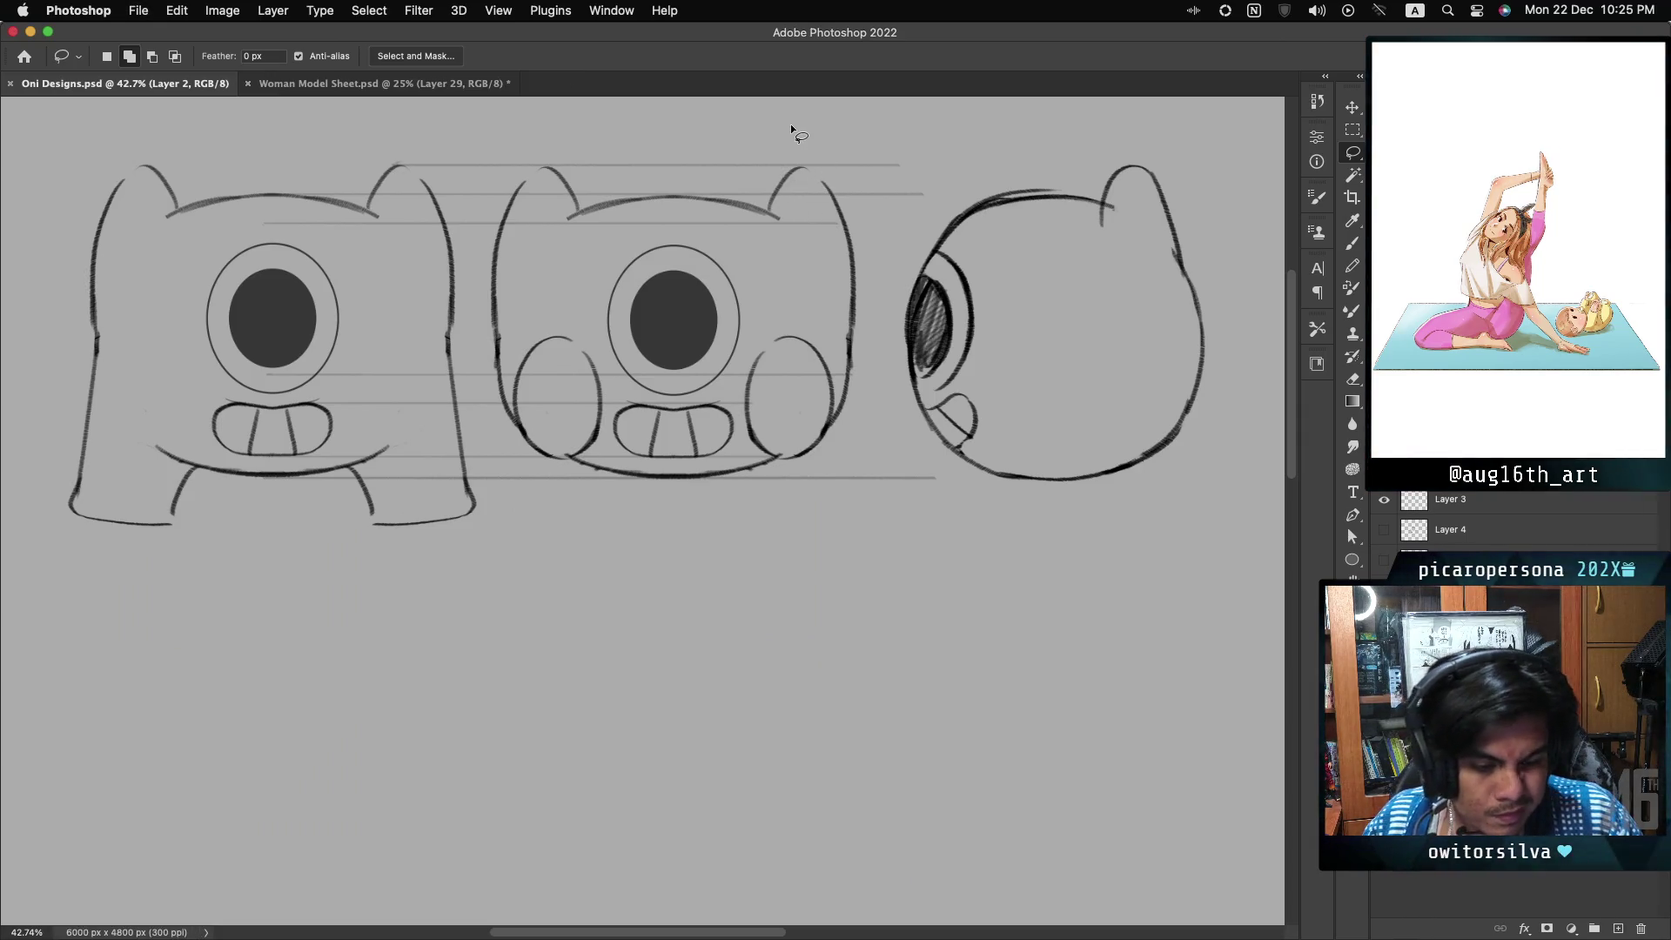
# - Save the Woman Model Sheet document and switch back to Oni Designs
pyautogui.click(461, 84)
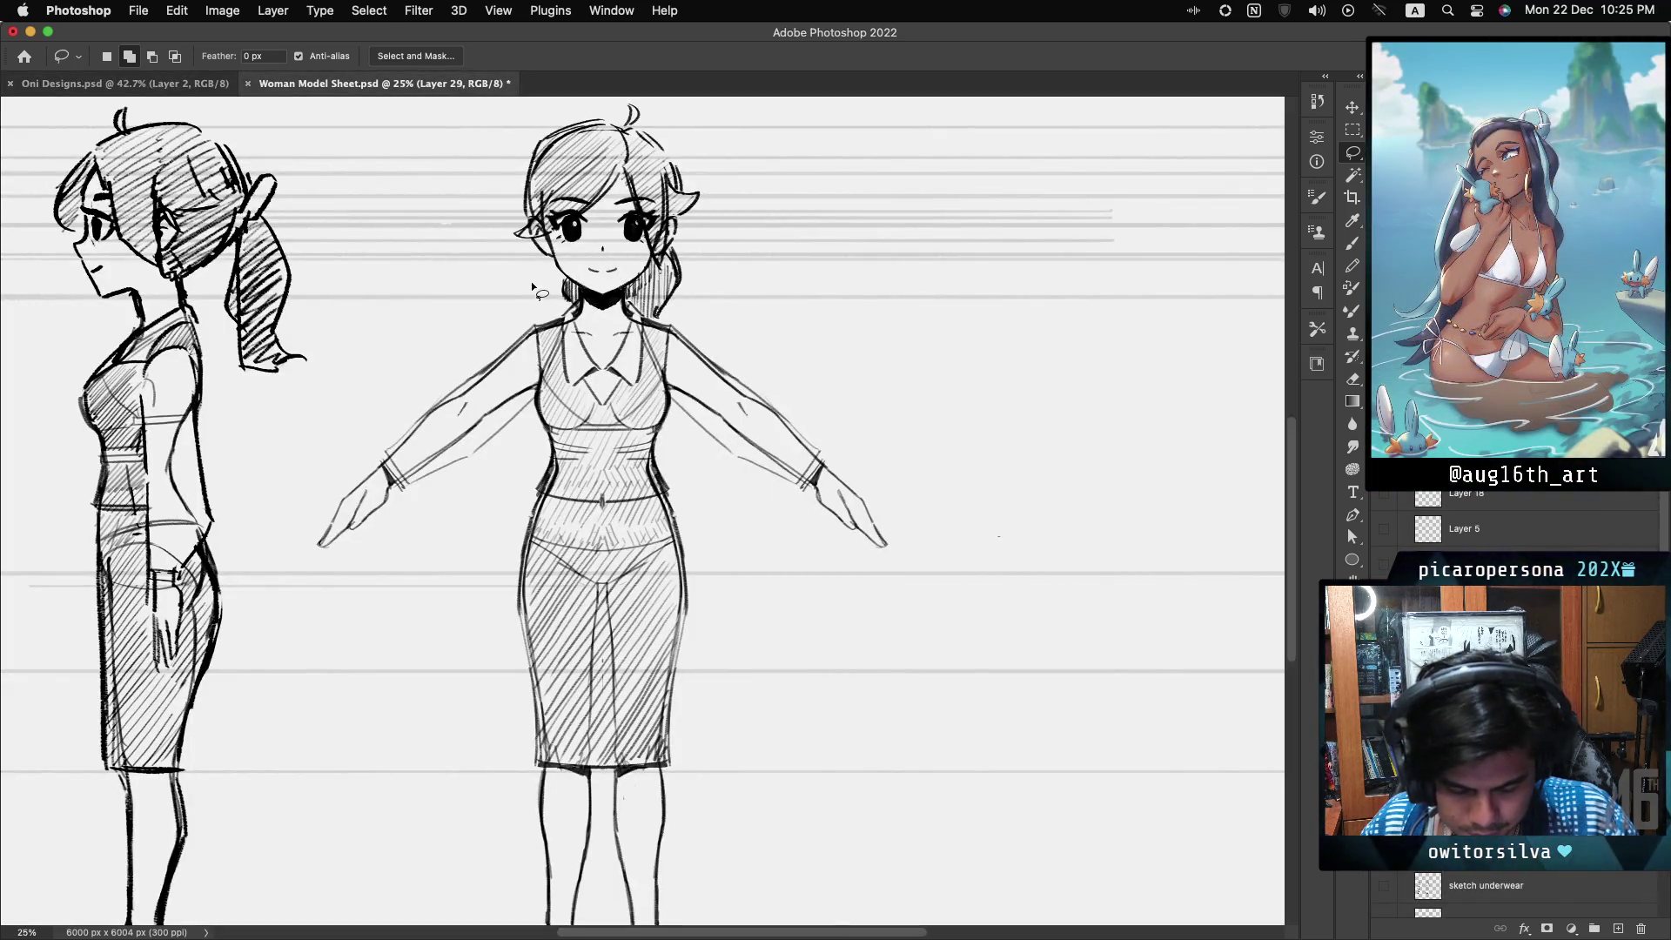
pyautogui.press('super+s')
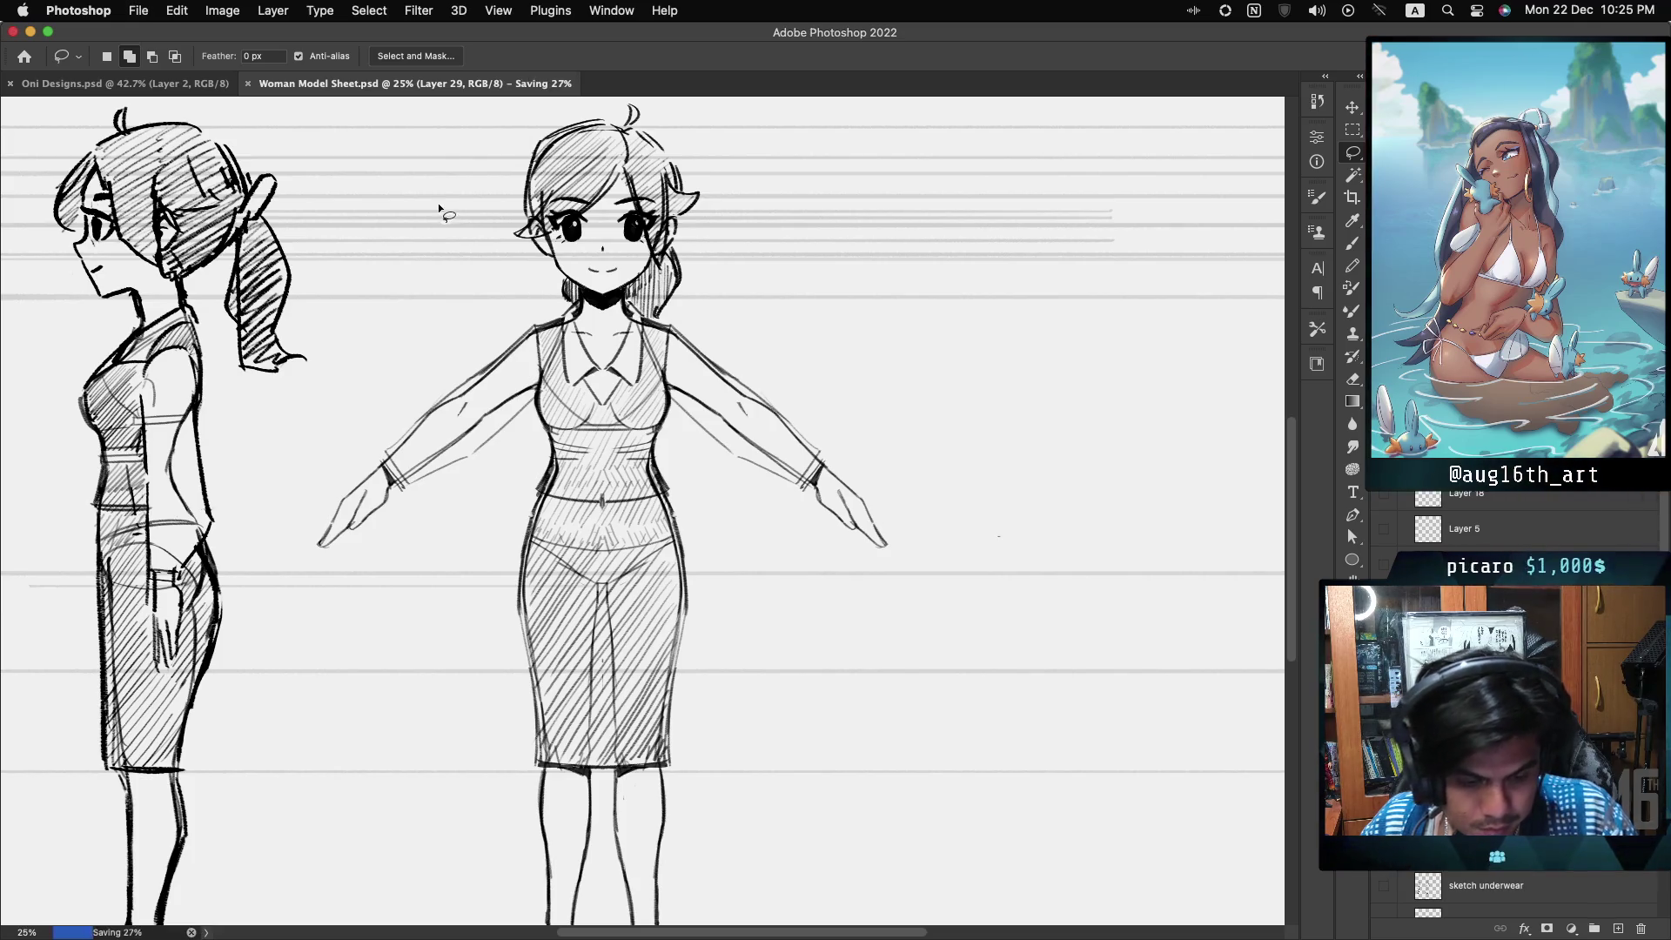
pyautogui.click(182, 84)
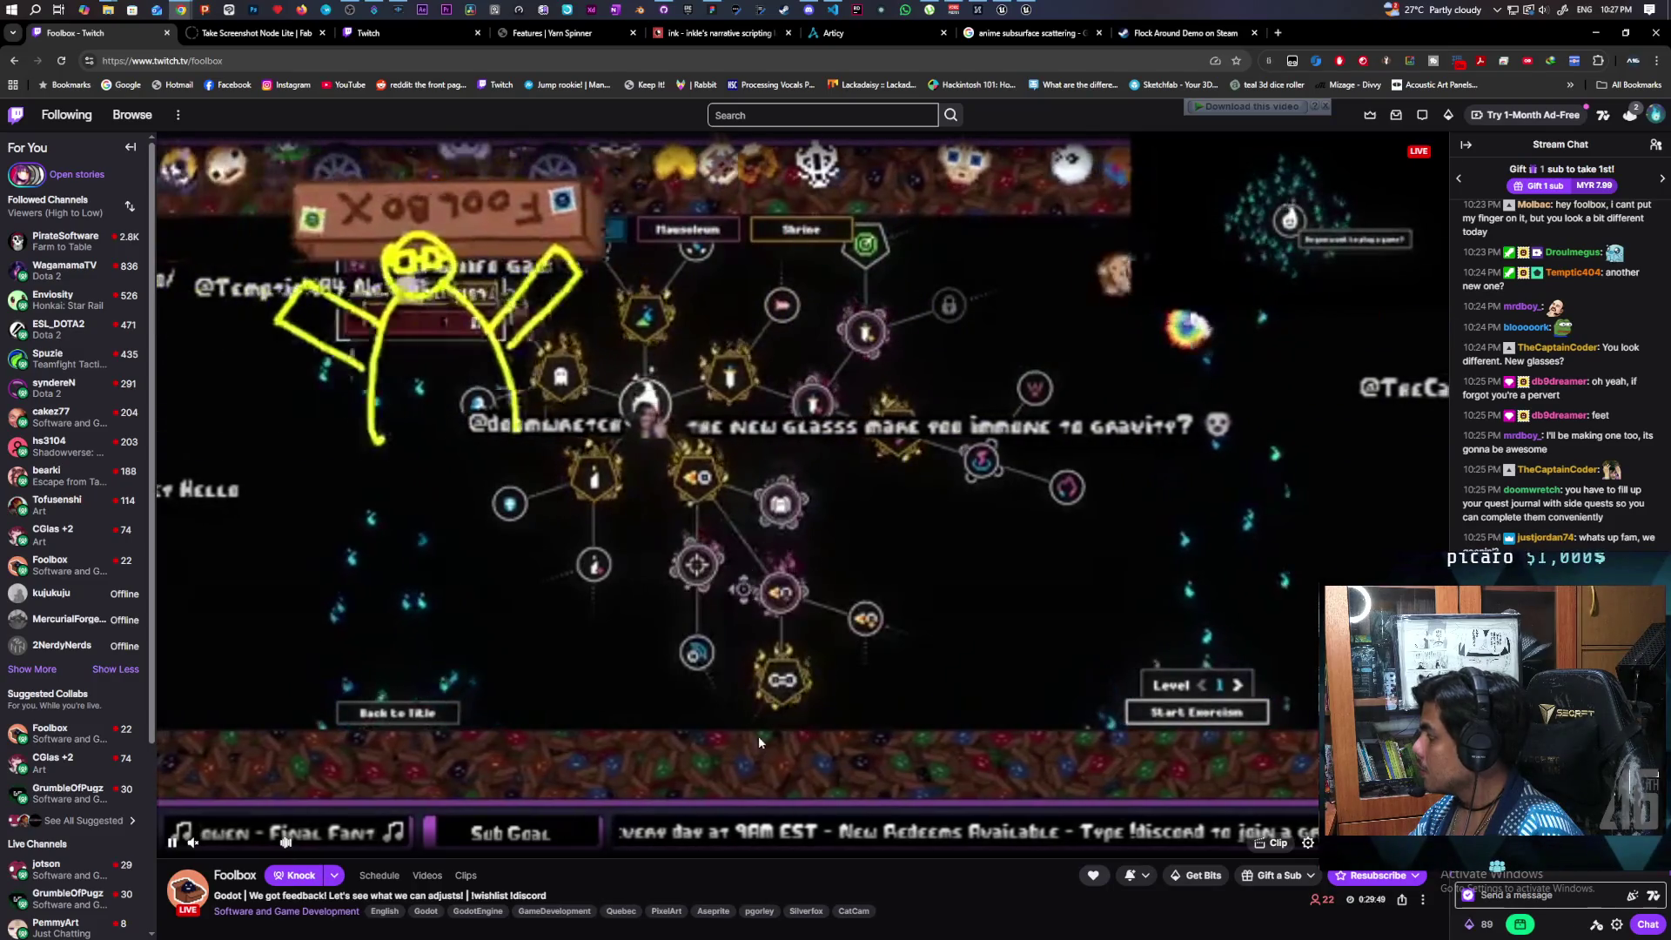
# - Unmute the Twitch game-dev stream to 23% volume and select the channel name in the URL
pyautogui.click(222, 843)
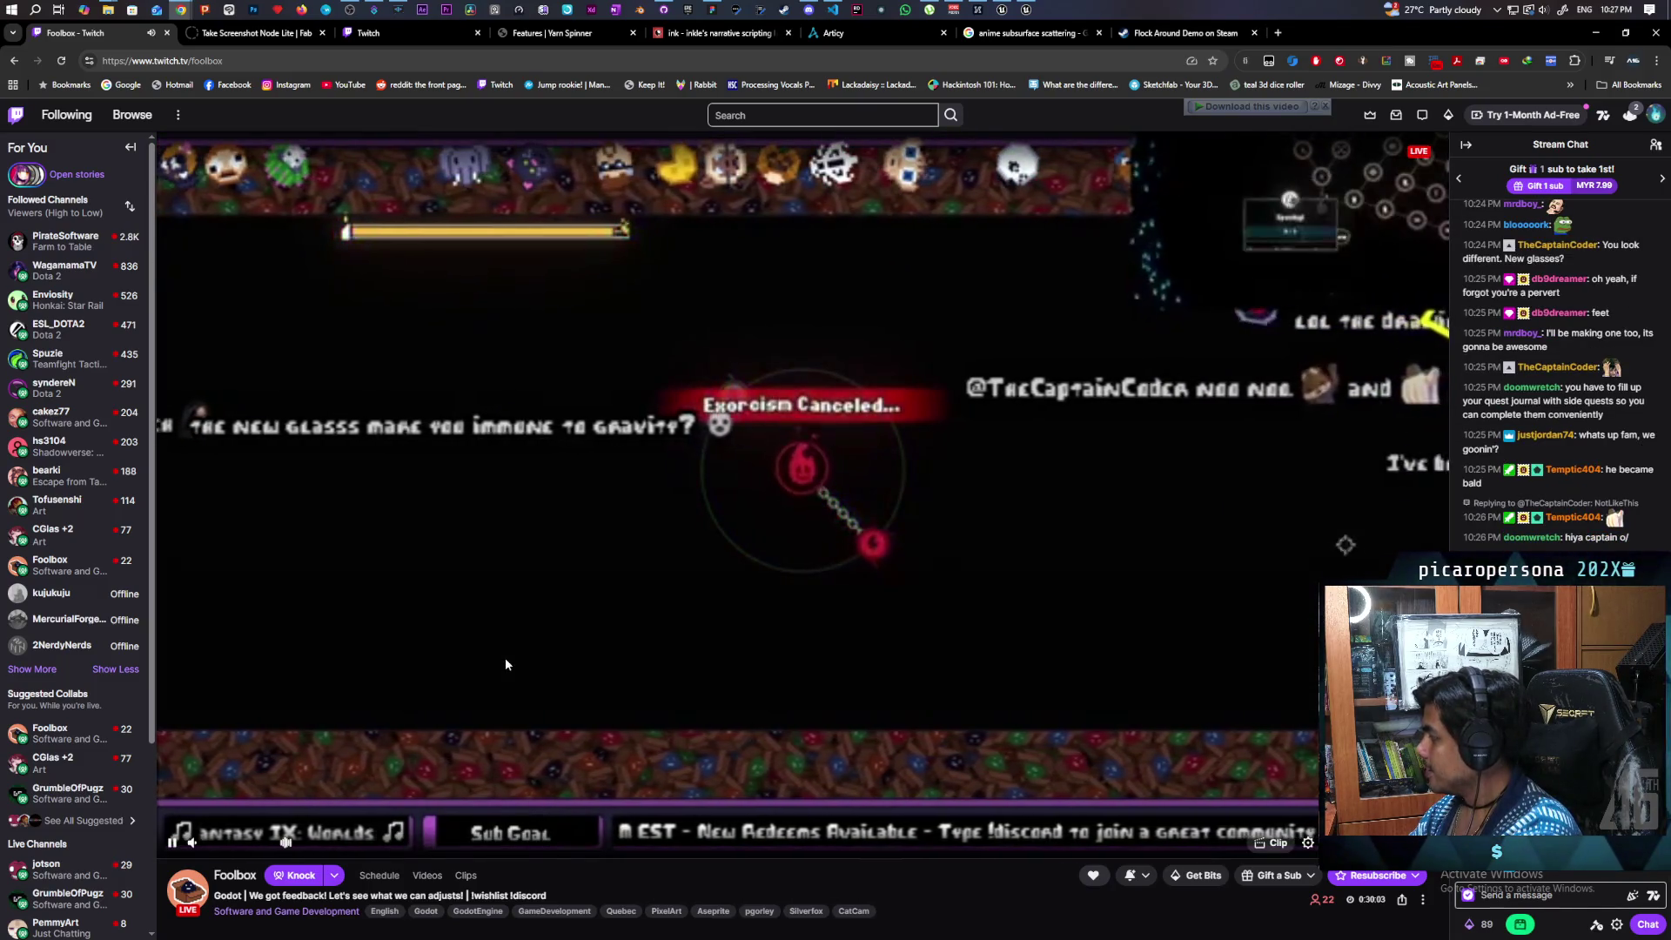
pyautogui.doubleClick(267, 63)
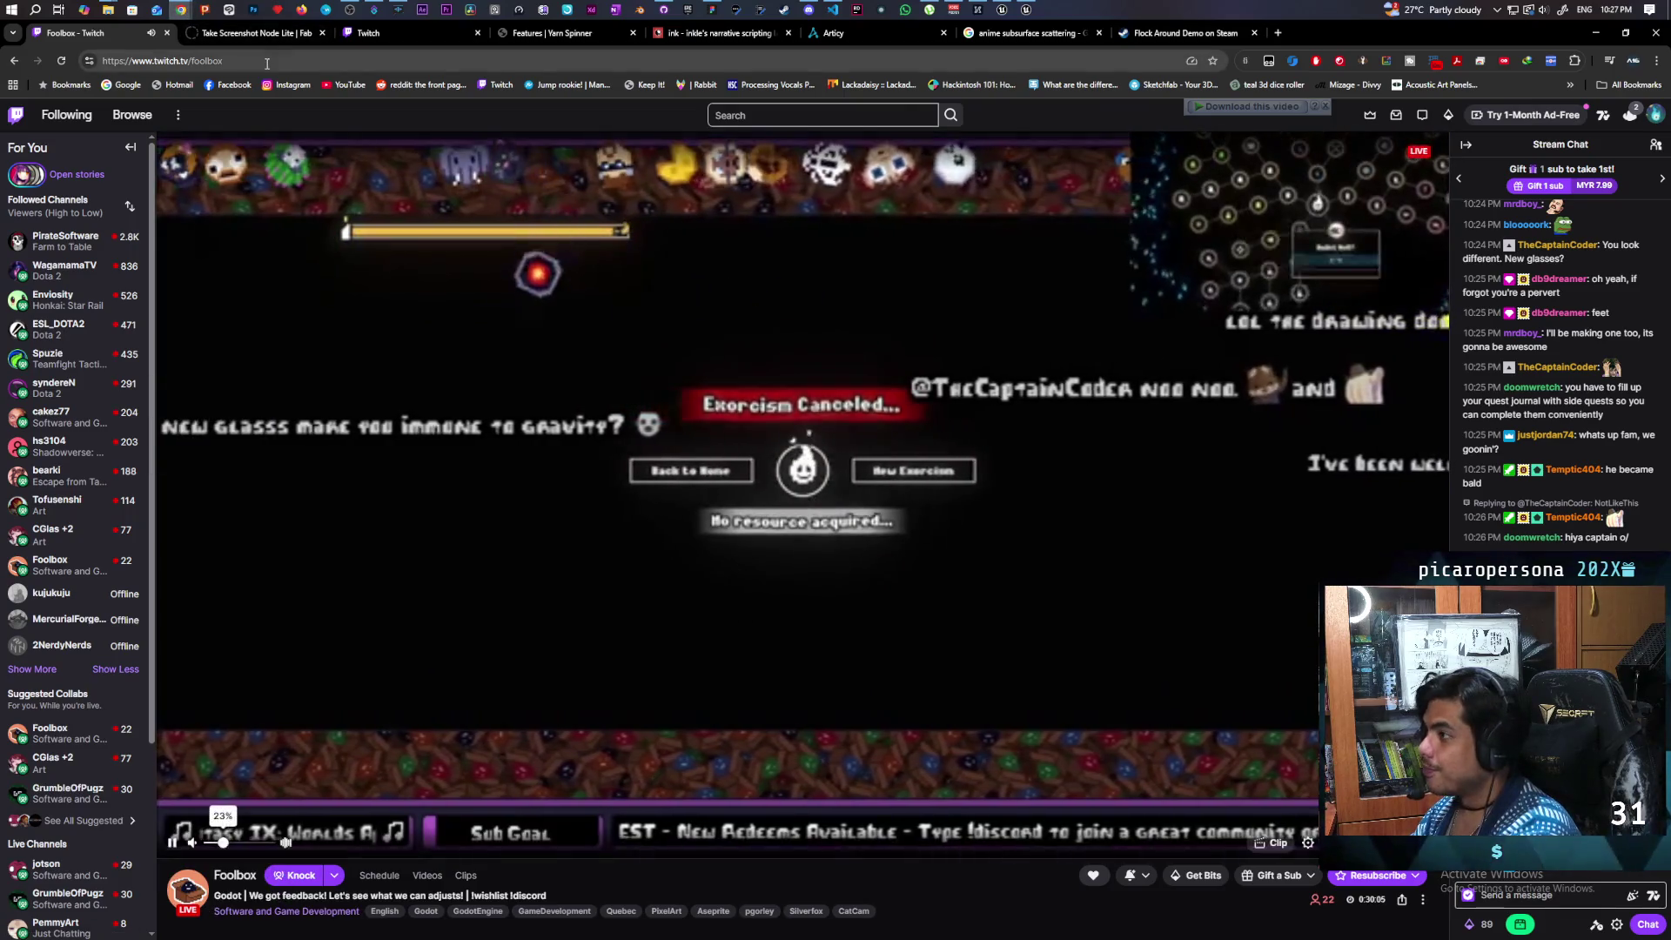
pyautogui.hotkey('alt', 'Tab')
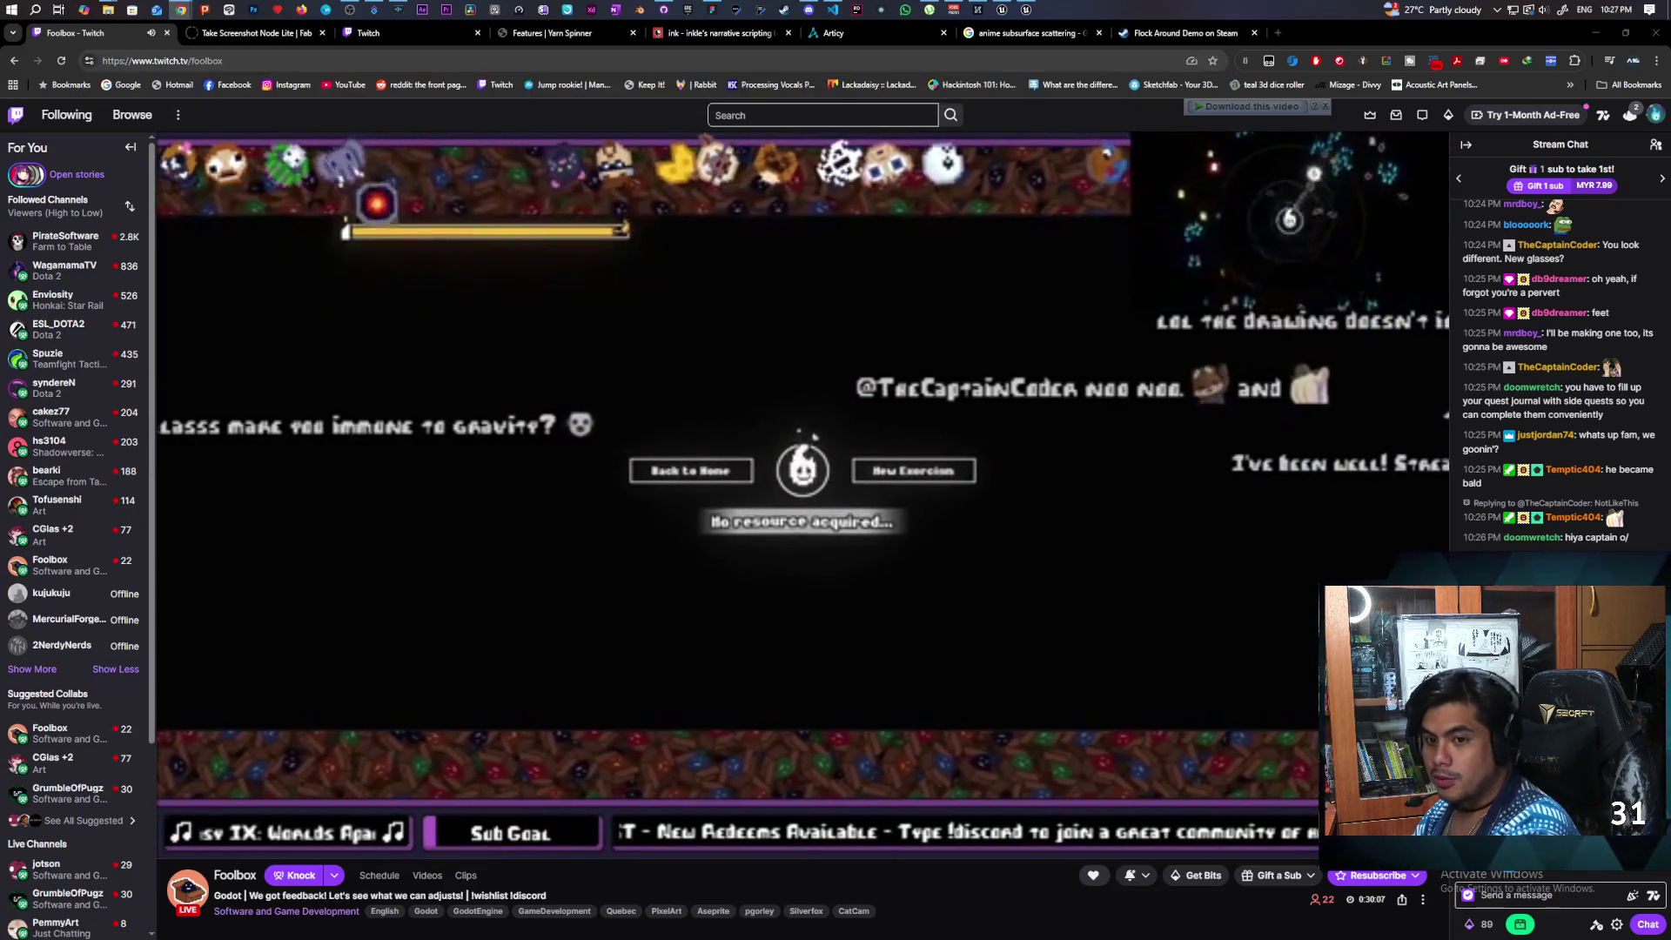